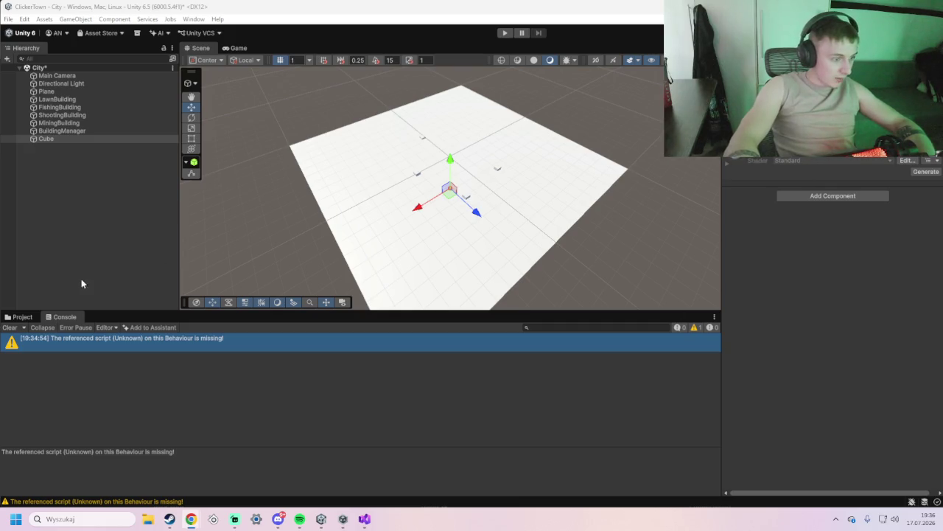
Rename the Cube object in the Hierarchy to TownHall
{"action": "left_click", "coordinate": [54, 139]}
{"action": "right_click", "coordinate": [54, 139]}
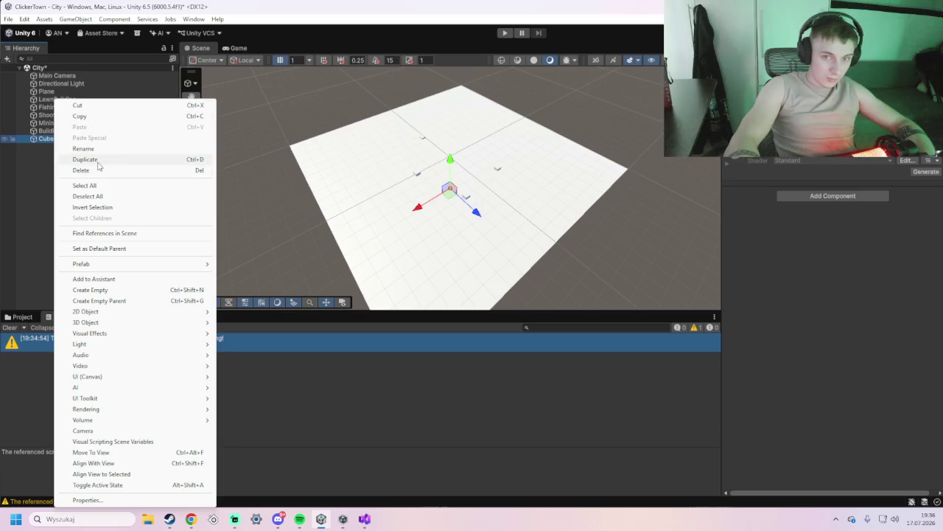
{"action": "left_click", "coordinate": [88, 148]}
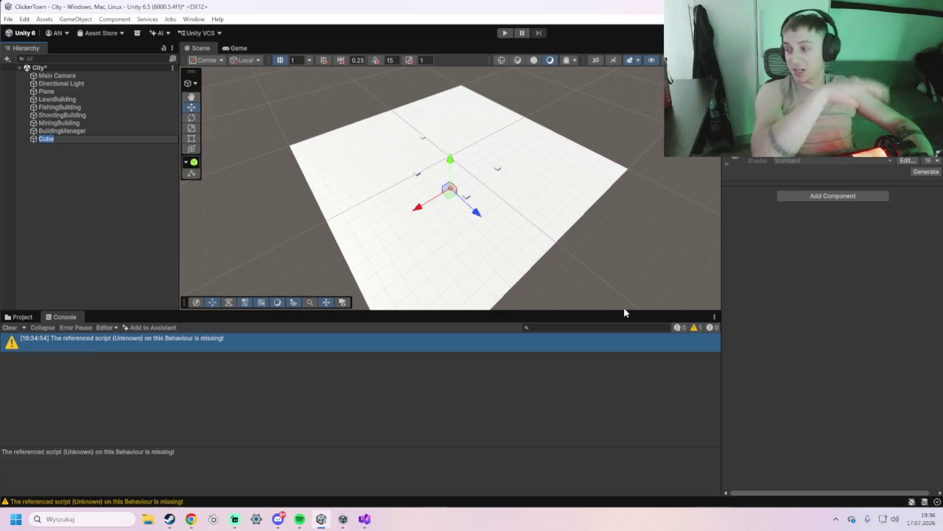
{"action": "key", "text": "Right"}
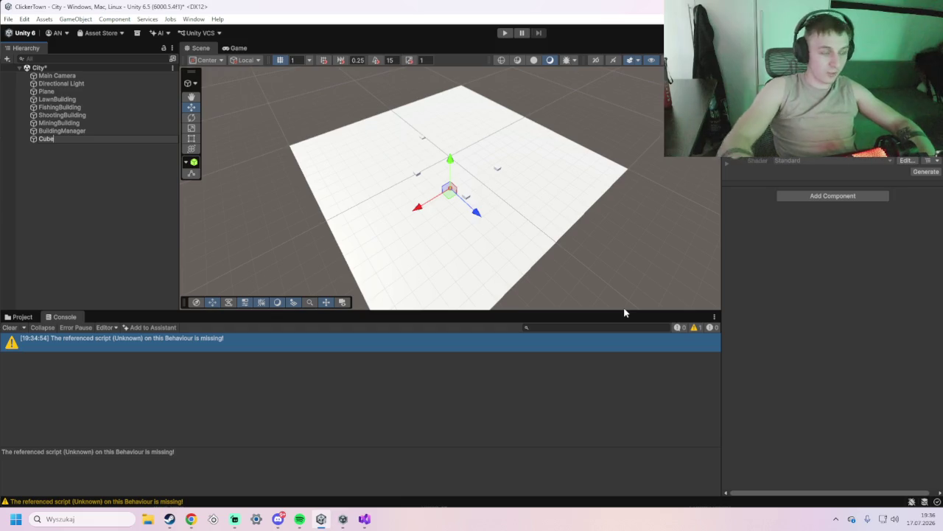
{"action": "type", "text": "T"}
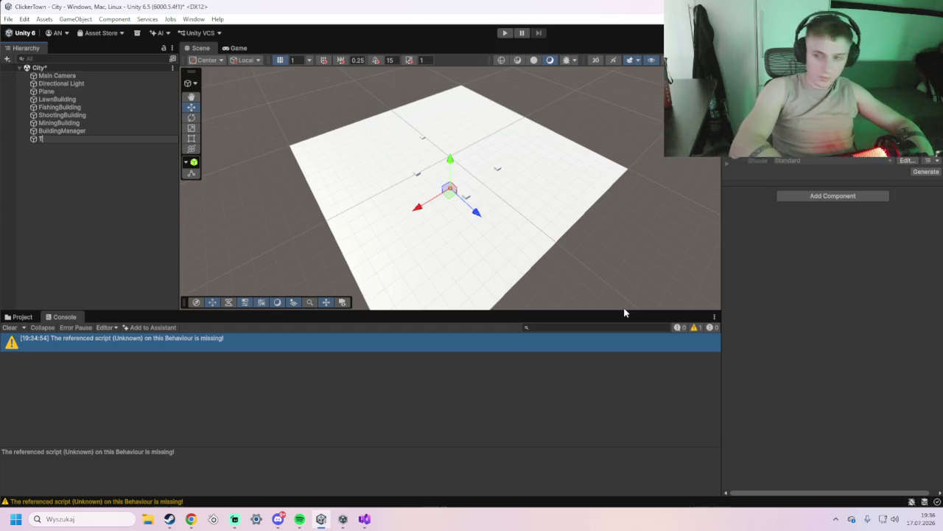
{"action": "type", "text": "ownHall"}
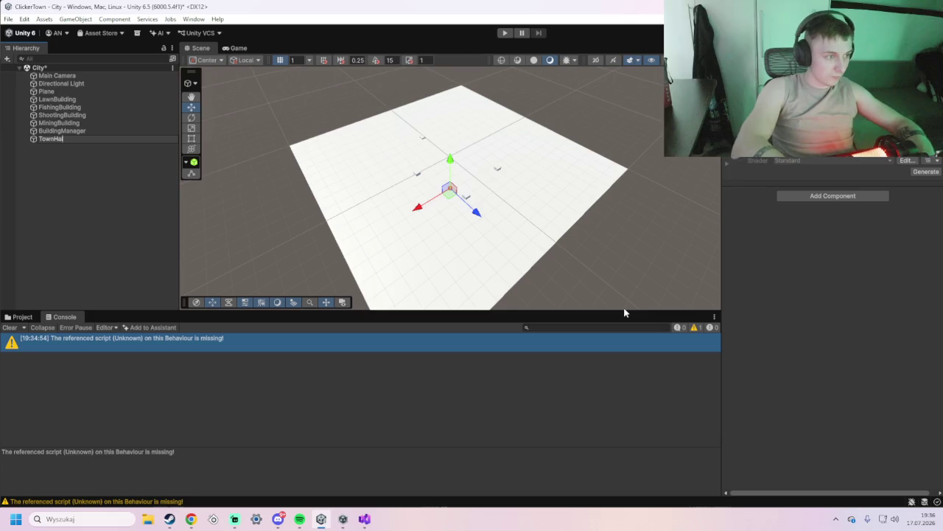
{"action": "key", "text": "Return"}
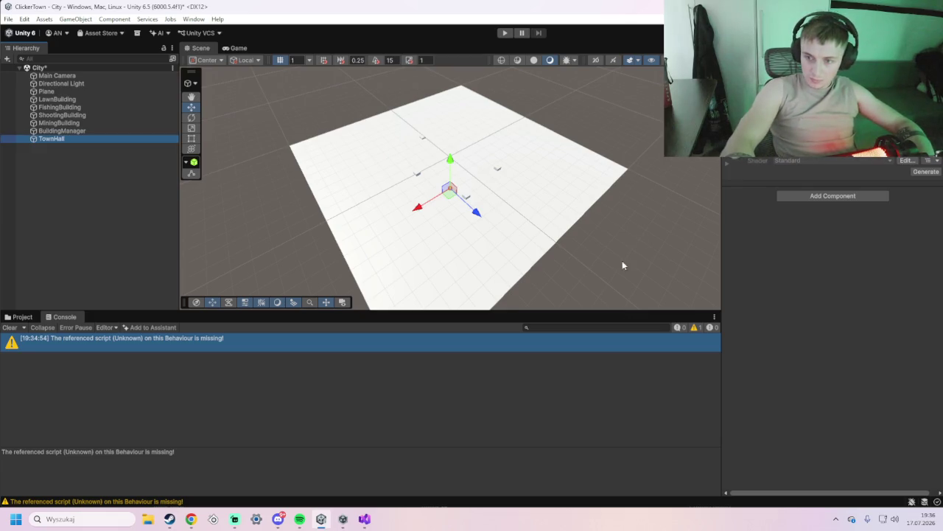
Drag TownHall near the plane's centre, save the City scene with Ctrl+S, and enter Play mode
{"action": "left_click", "coordinate": [101, 155]}
{"action": "left_click", "coordinate": [118, 139]}
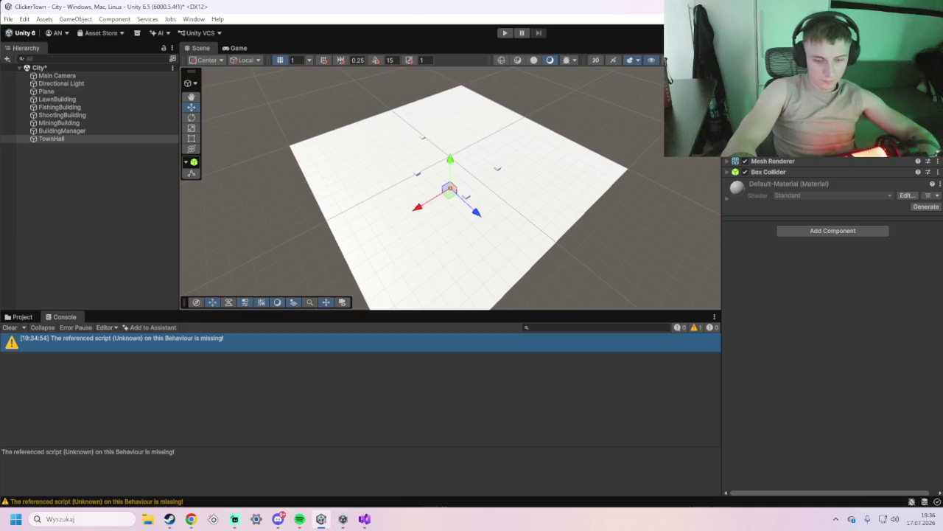
{"action": "left_click_drag", "start_coordinate": [792, 105], "coordinate": [774, 106]}
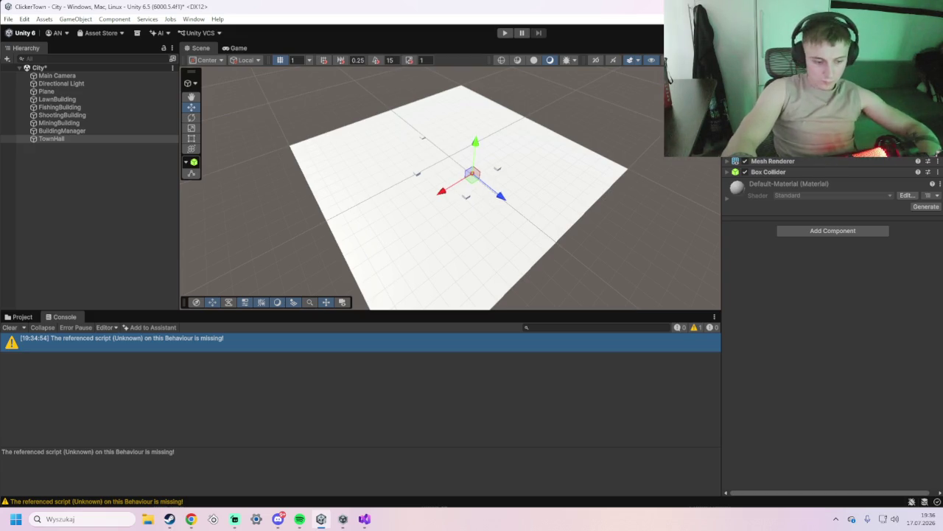
{"action": "left_click_drag", "start_coordinate": [774, 106], "coordinate": [766, 105]}
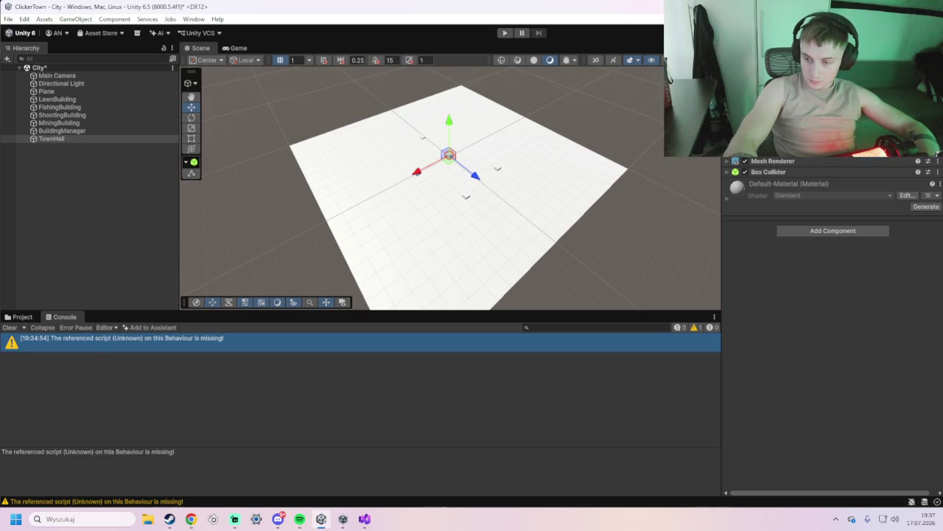
{"action": "key", "text": "ctrl+s"}
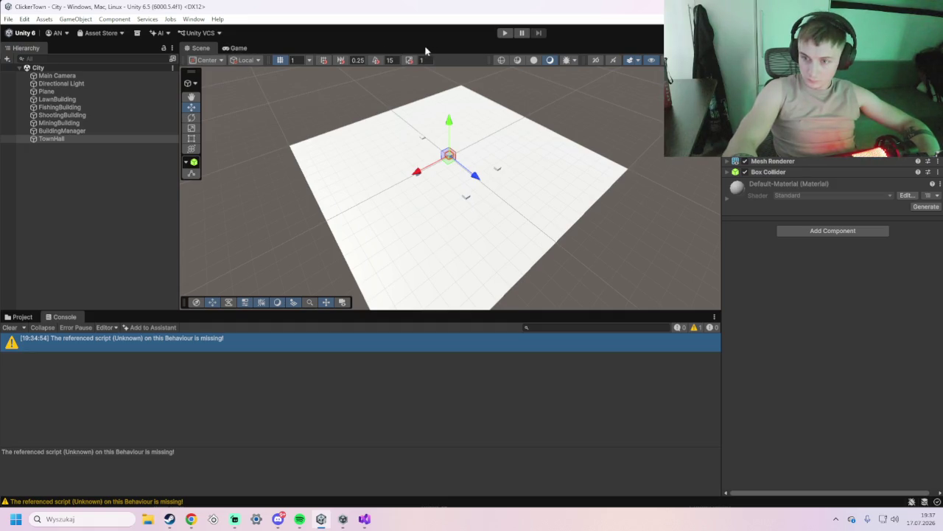
{"action": "left_click", "coordinate": [504, 33]}
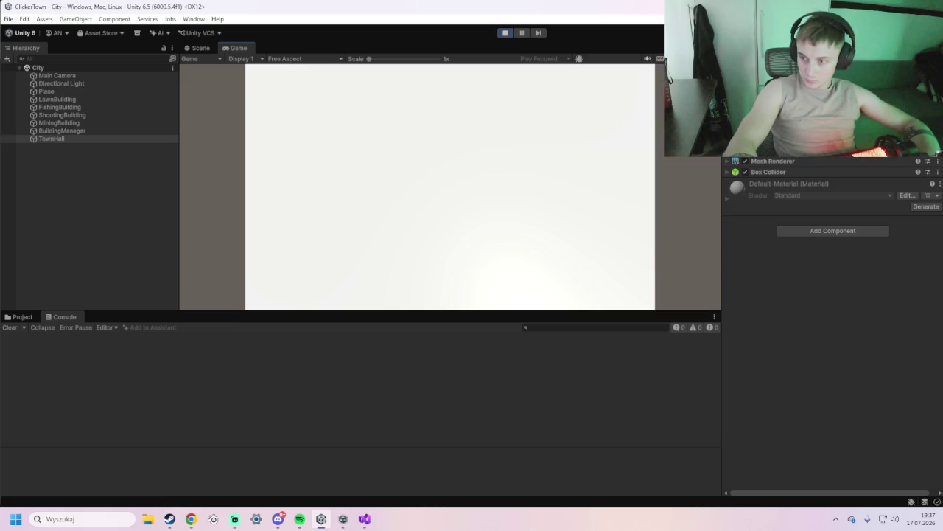
{"action": "key", "text": "alt+Tab"}
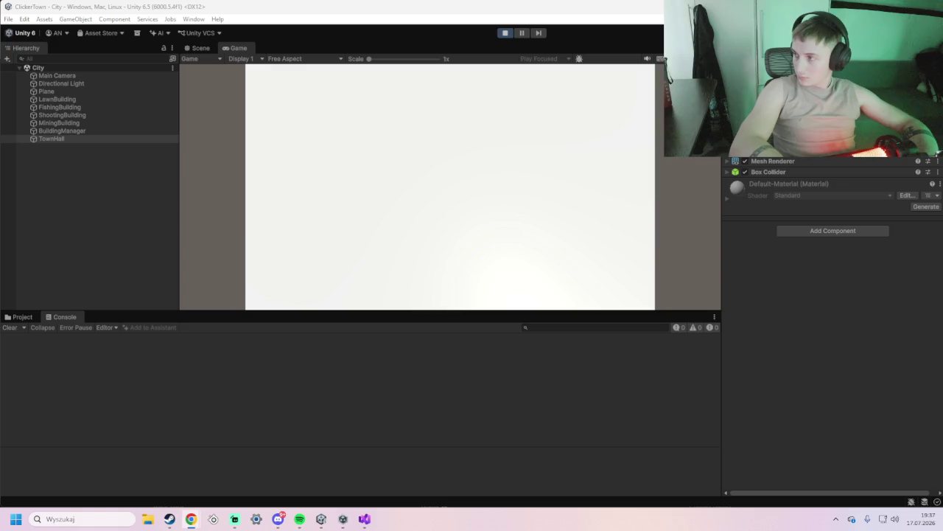
{"action": "left_click", "coordinate": [456, 179]}
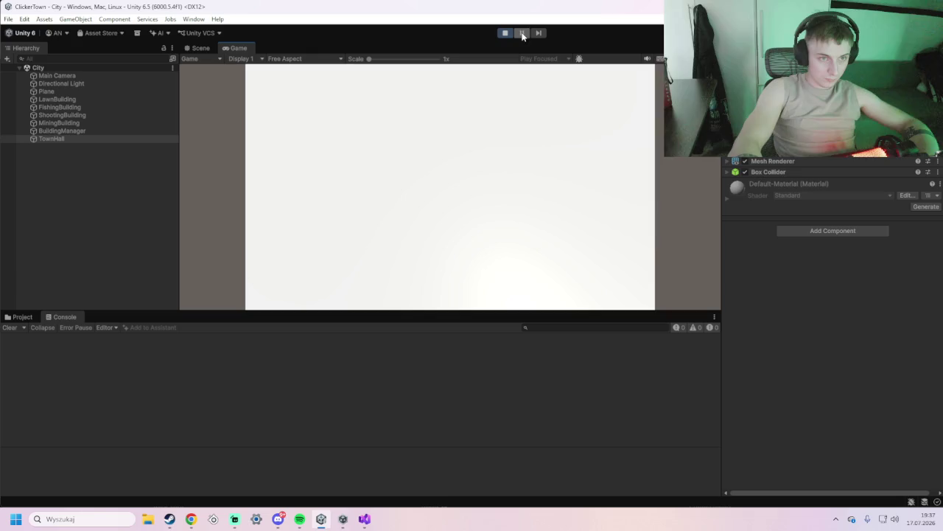
{"action": "left_click", "coordinate": [209, 48]}
{"action": "left_click", "coordinate": [230, 49]}
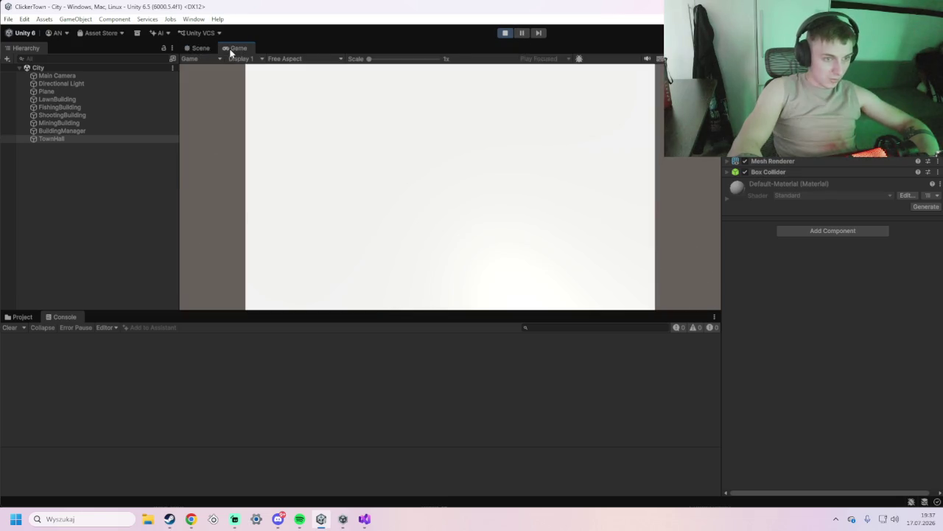
{"action": "left_click", "coordinate": [20, 317]}
{"action": "left_click", "coordinate": [61, 317]}
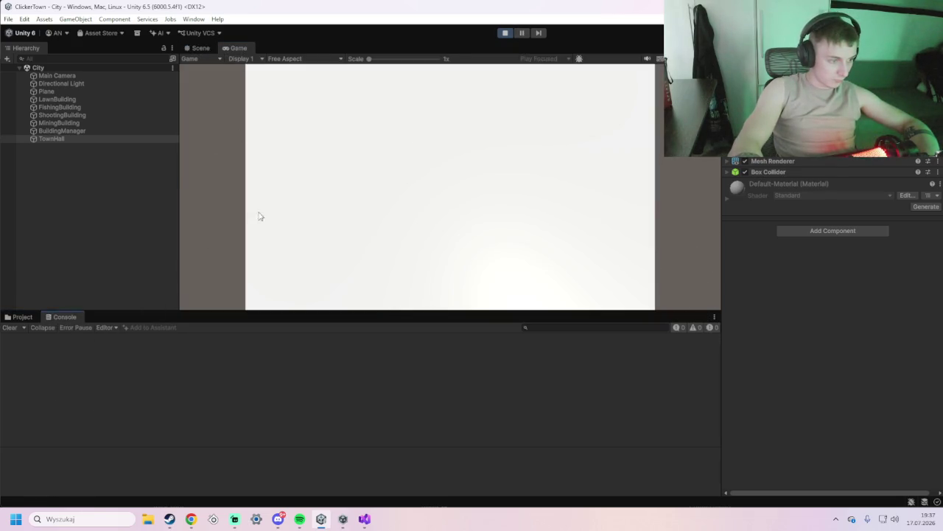
{"action": "left_click", "coordinate": [196, 49]}
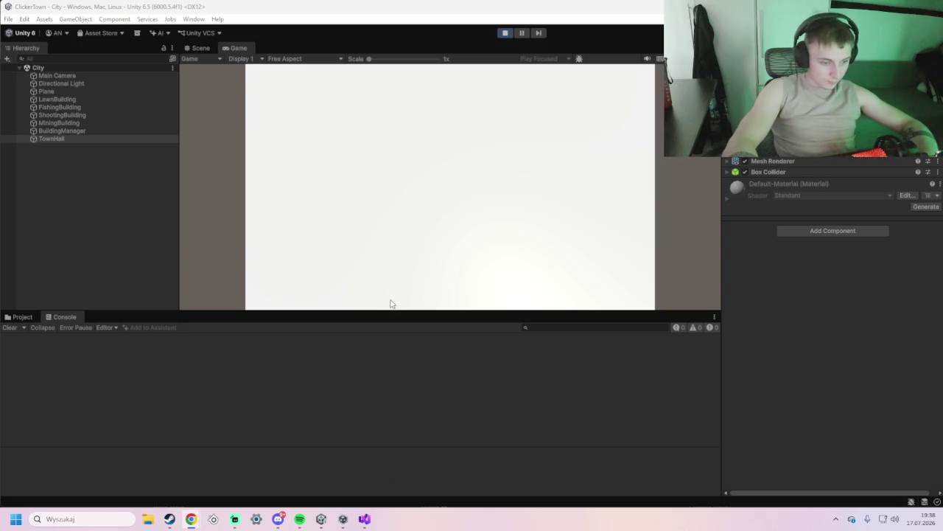
{"action": "left_click", "coordinate": [524, 34]}
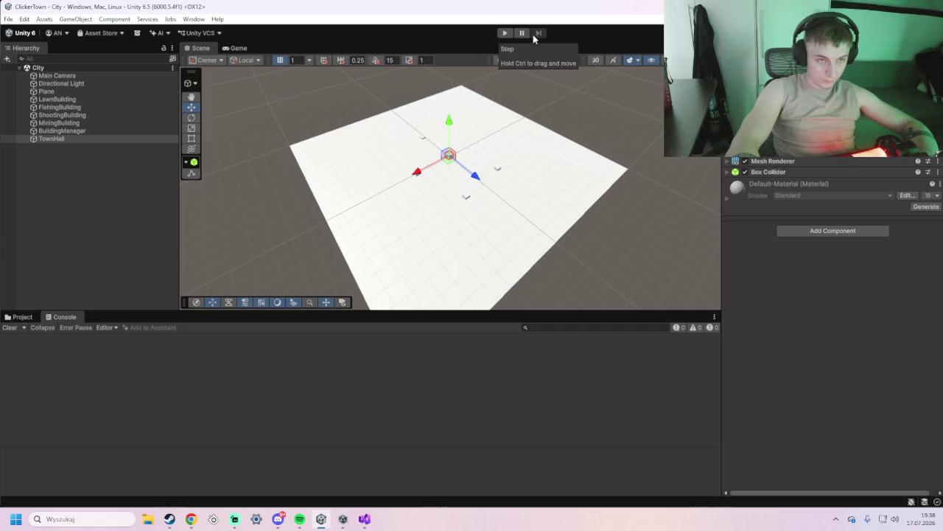
{"action": "left_click", "coordinate": [505, 33]}
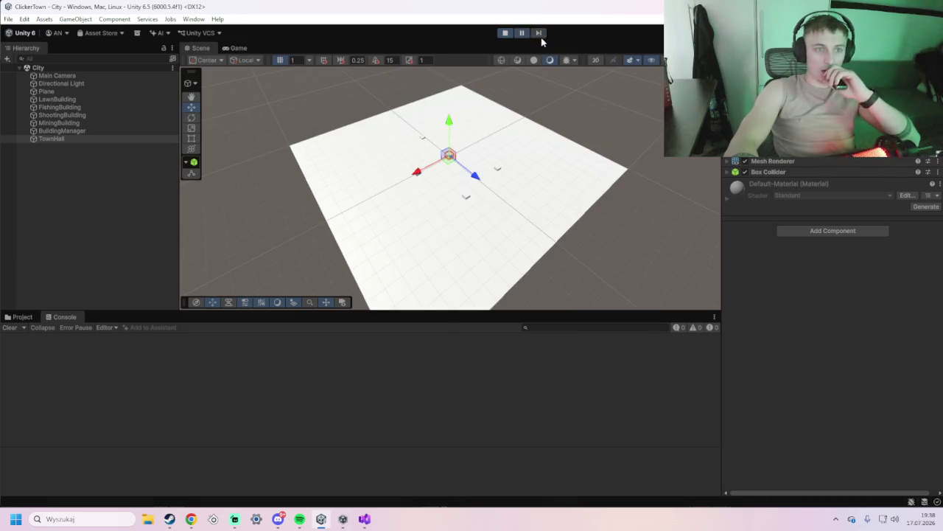
Stop and restart Play mode, then select Main Camera to inspect its components
{"action": "left_click", "coordinate": [506, 33]}
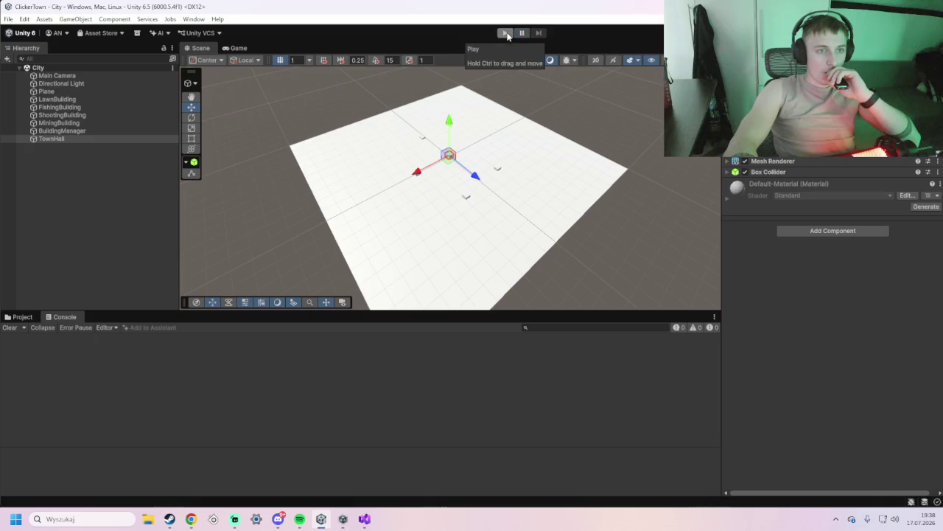
{"action": "left_click", "coordinate": [507, 34]}
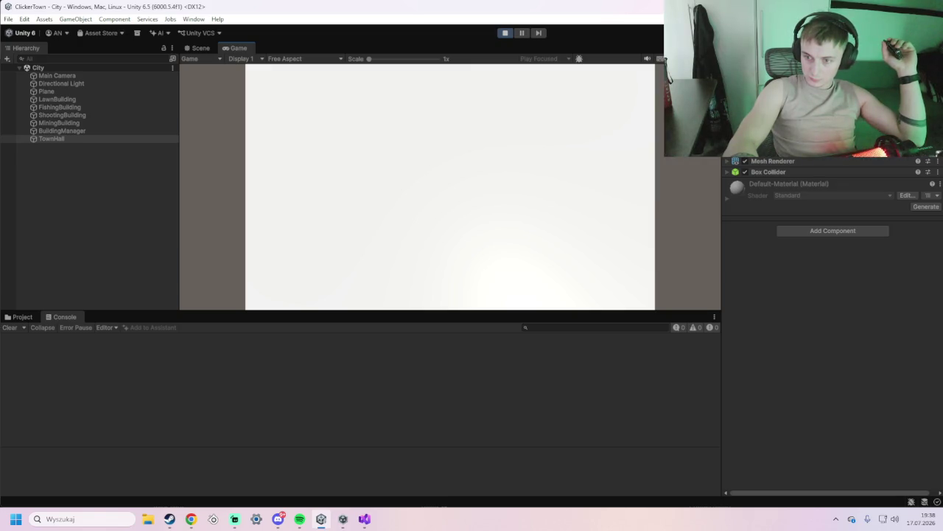
{"action": "left_click", "coordinate": [71, 76]}
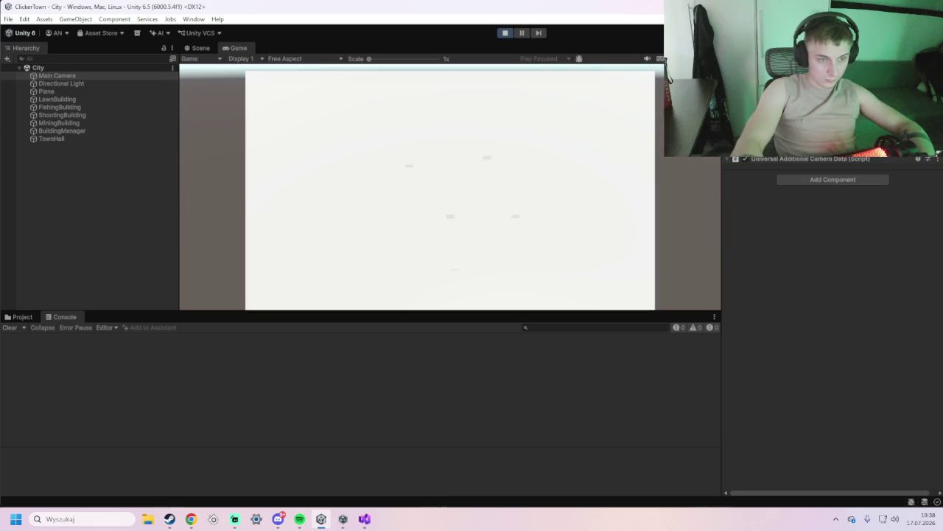
Click the Łowienie, Strzelnica and Kopalnia buildings in play, then inspect ShootingBuilding's settings
{"action": "left_click", "coordinate": [516, 219]}
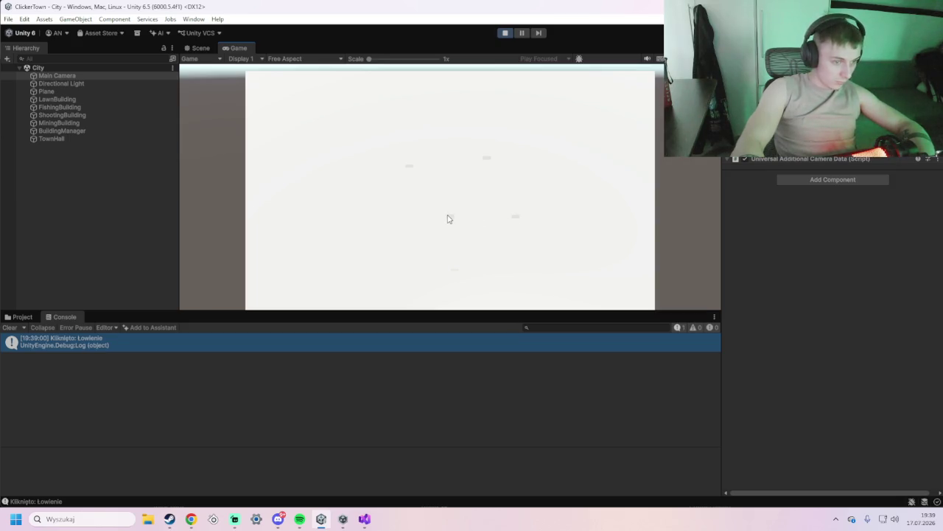
{"action": "left_click", "coordinate": [486, 159]}
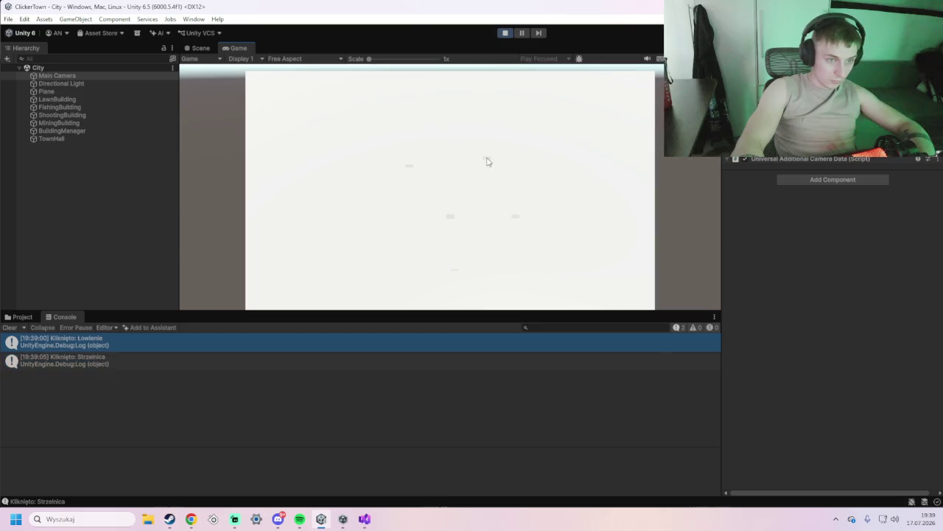
{"action": "left_click", "coordinate": [410, 168]}
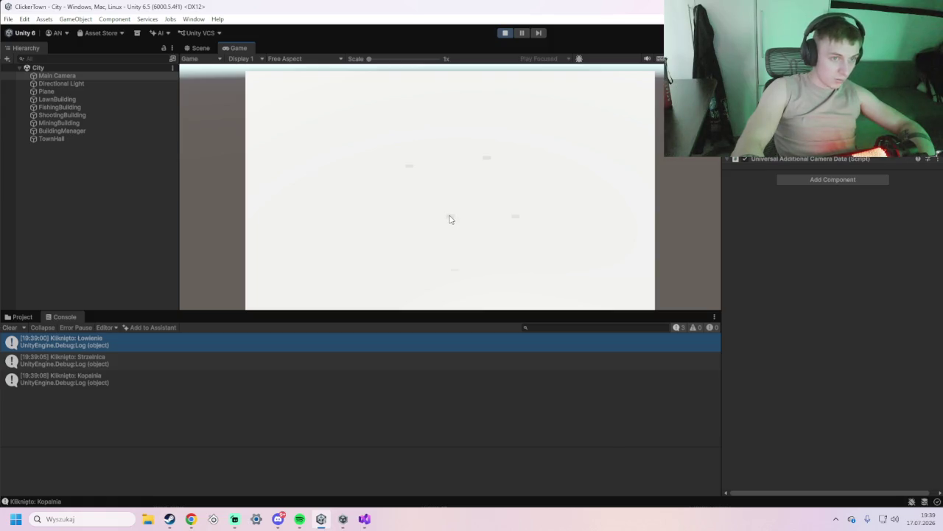
{"action": "left_click", "coordinate": [200, 48]}
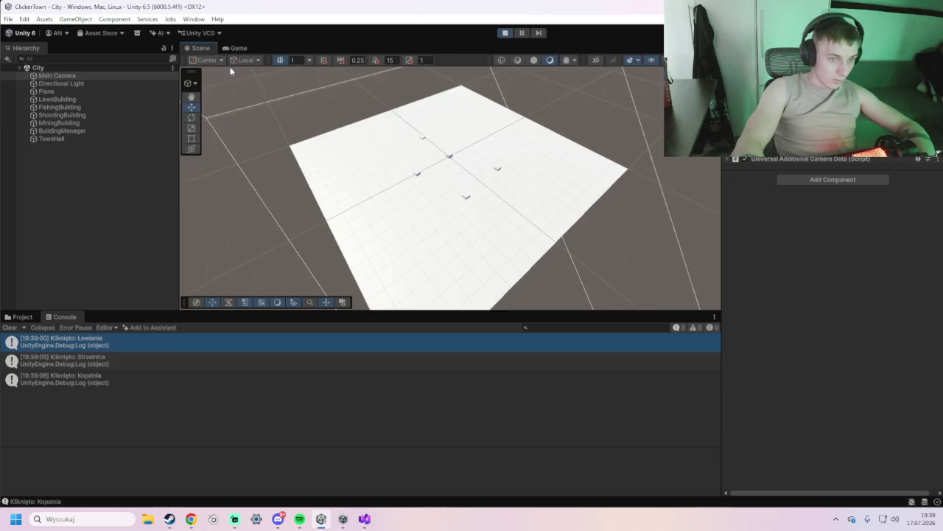
{"action": "left_click", "coordinate": [465, 200]}
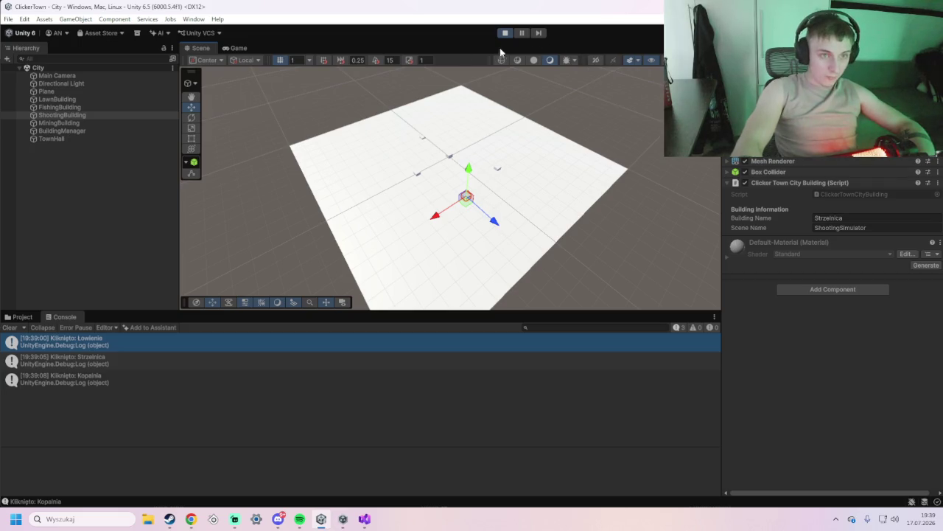
Click Kopalnia again, inspect FishingBuilding's name and scene, then select Main Camera
{"action": "left_click", "coordinate": [238, 49]}
{"action": "left_click", "coordinate": [409, 169]}
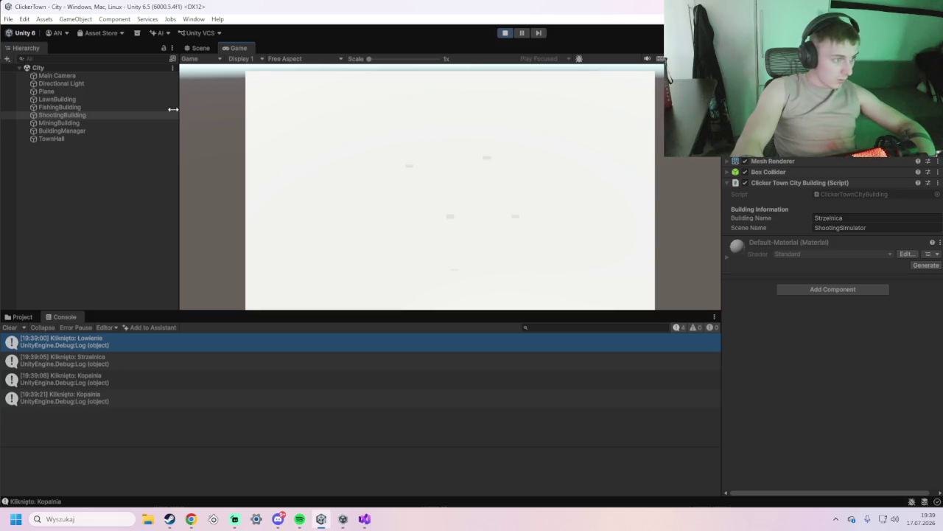
{"action": "left_click", "coordinate": [92, 107]}
{"action": "left_click", "coordinate": [201, 48]}
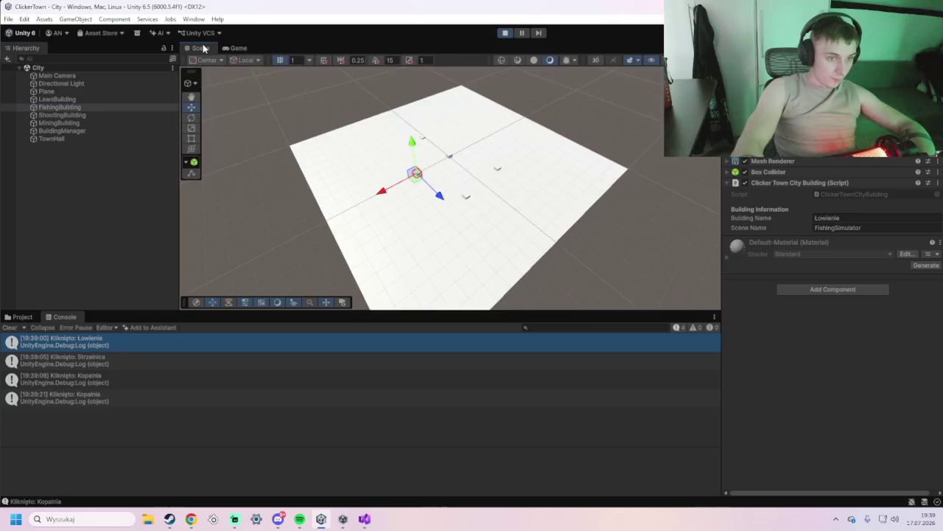
{"action": "left_click", "coordinate": [237, 48]}
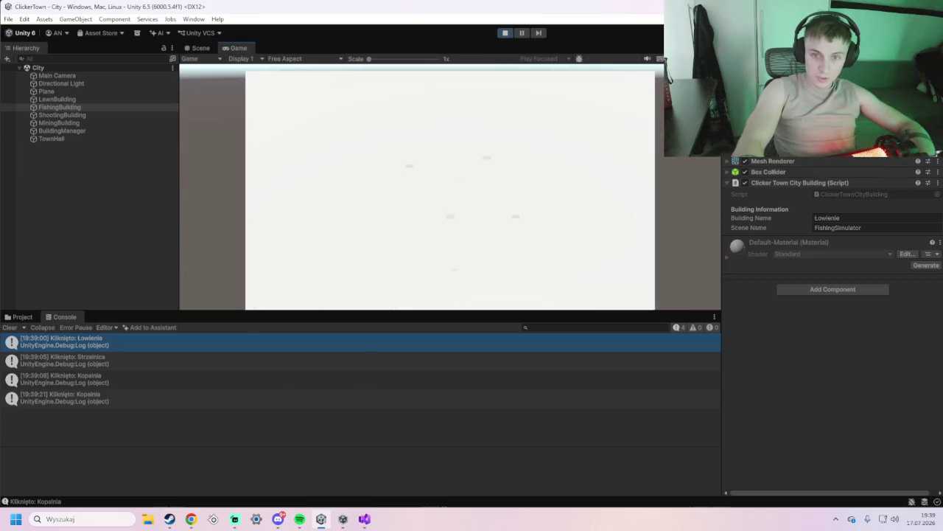
{"action": "left_click", "coordinate": [88, 76]}
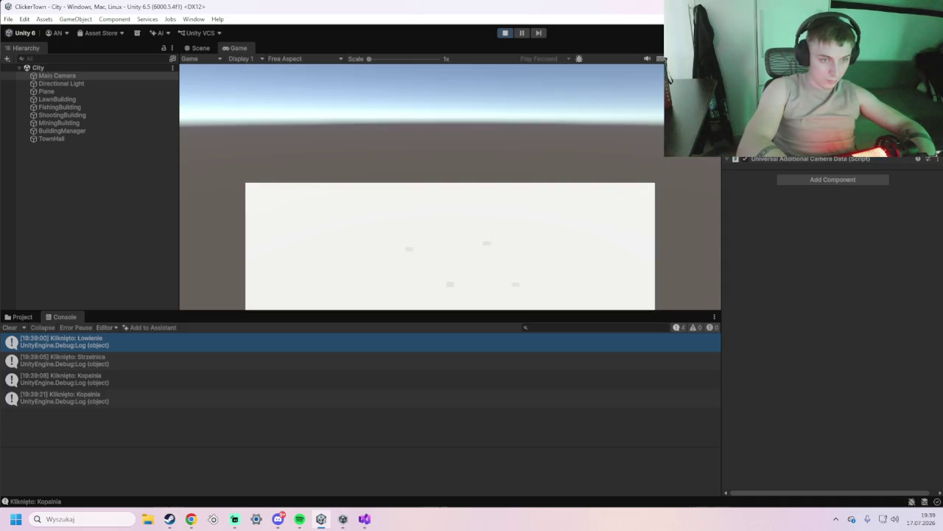
Click the lawn, mining, shooting and fishing buildings to log Koszenie, Kopalnia, Strzelnica, Łowienie
{"action": "scroll", "coordinate": [457, 182], "scroll_direction": "down", "scroll_amount": 3}
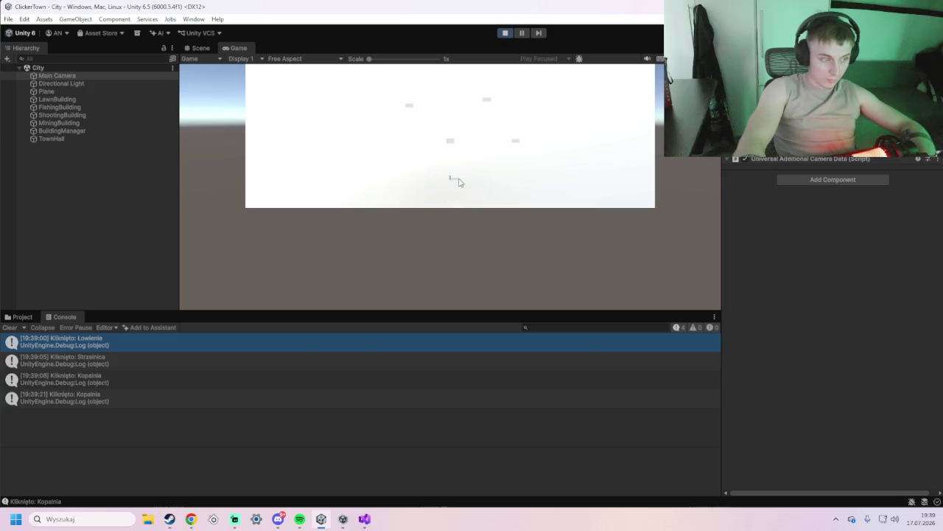
{"action": "left_click", "coordinate": [457, 182]}
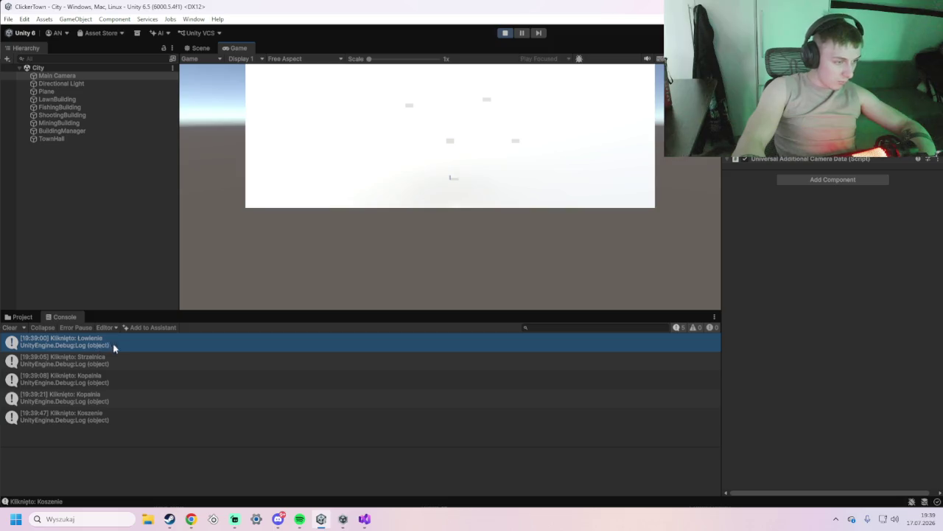
{"action": "left_click", "coordinate": [409, 107]}
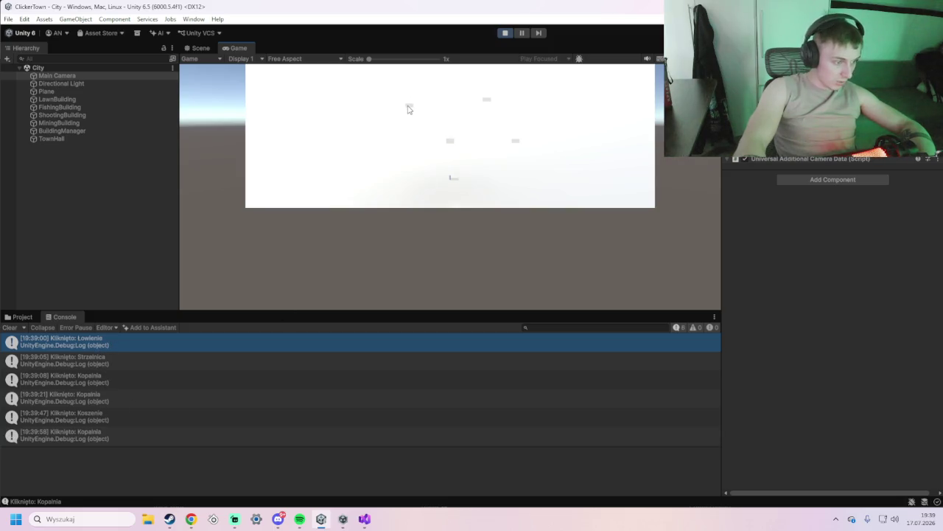
{"action": "left_click", "coordinate": [487, 101]}
{"action": "left_click", "coordinate": [486, 101]}
{"action": "left_click", "coordinate": [486, 101]}
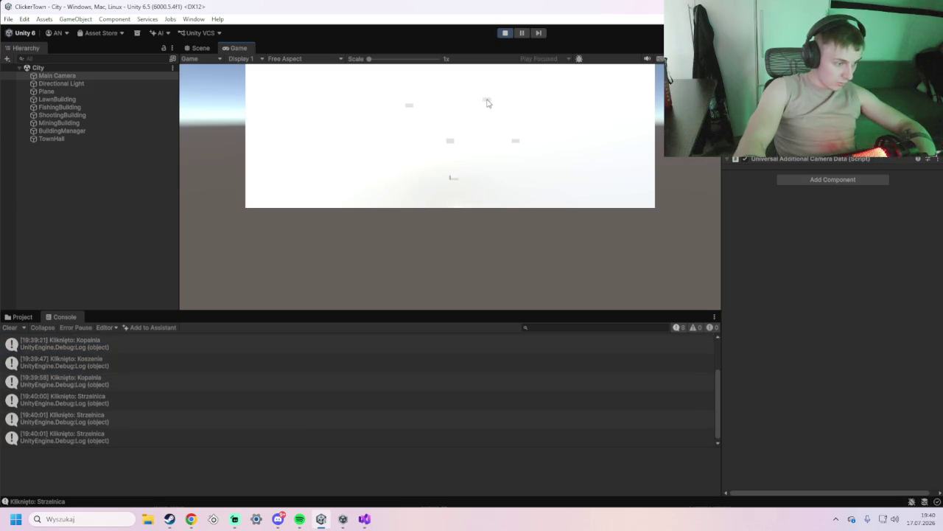
{"action": "left_click", "coordinate": [516, 141]}
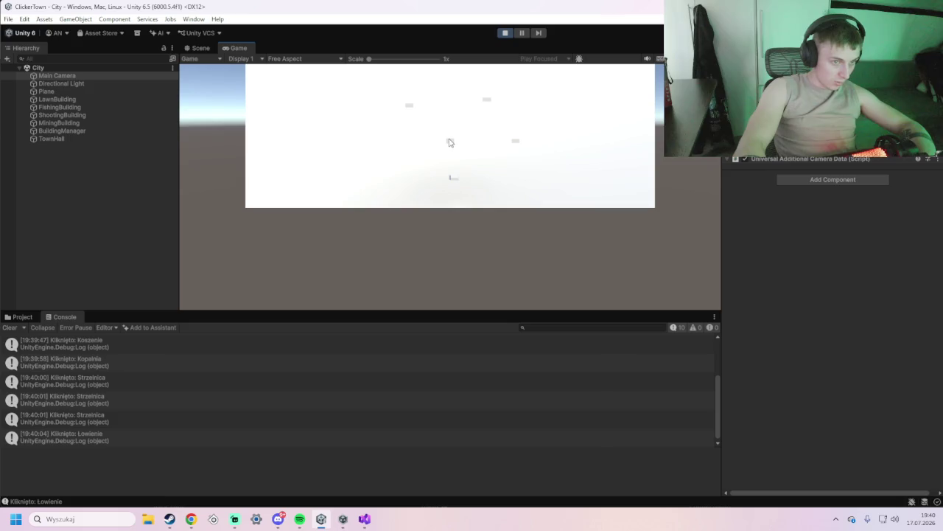
{"action": "left_click", "coordinate": [453, 179]}
{"action": "left_click", "coordinate": [454, 179]}
{"action": "left_click", "coordinate": [454, 179]}
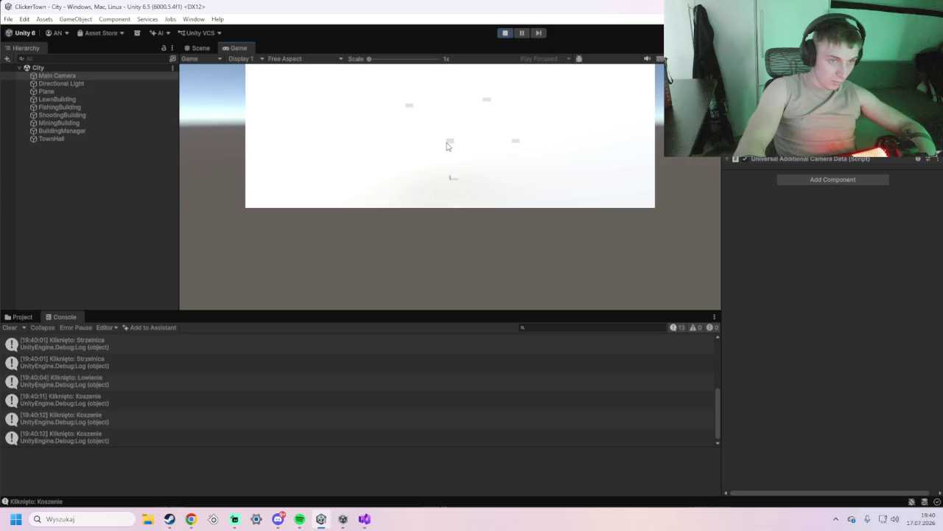
Toggle between Scene and Game views, ending on the Scene view of the city
{"action": "left_click", "coordinate": [197, 48]}
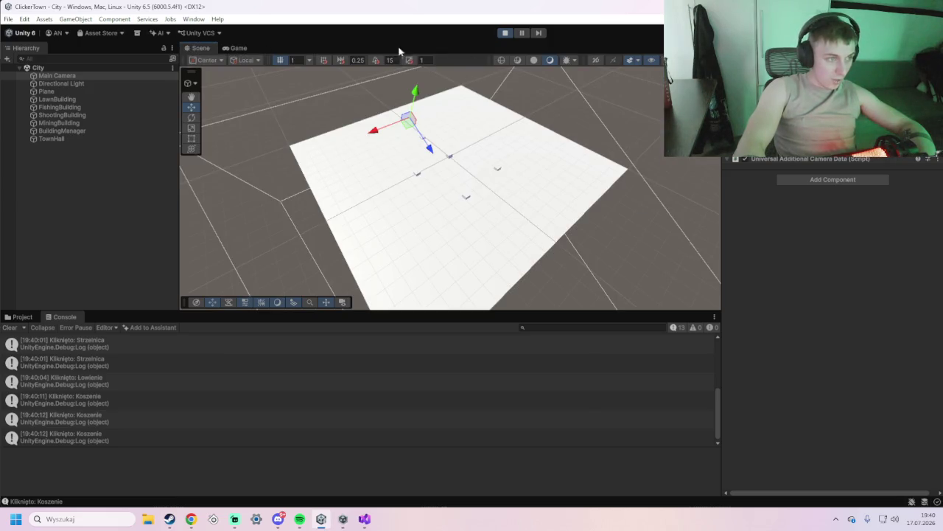
{"action": "left_click", "coordinate": [236, 49]}
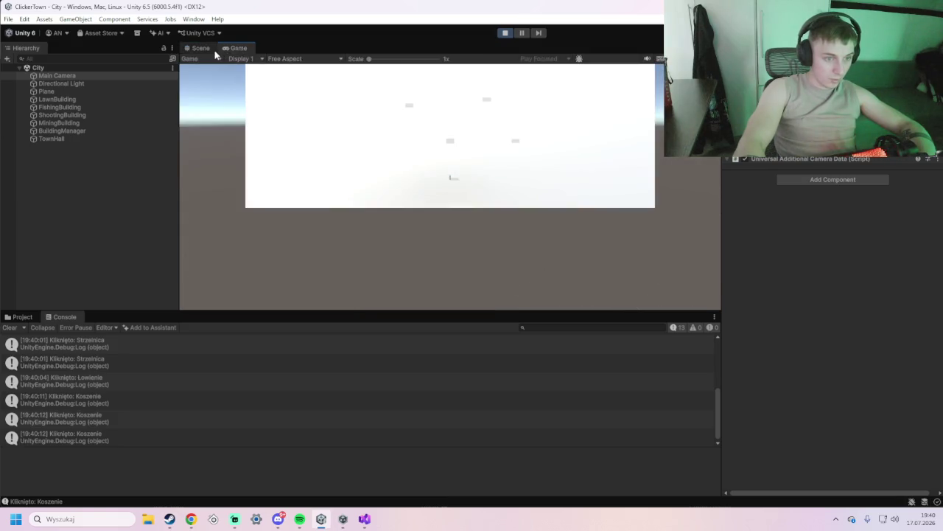
{"action": "left_click", "coordinate": [208, 49]}
{"action": "left_click", "coordinate": [234, 52]}
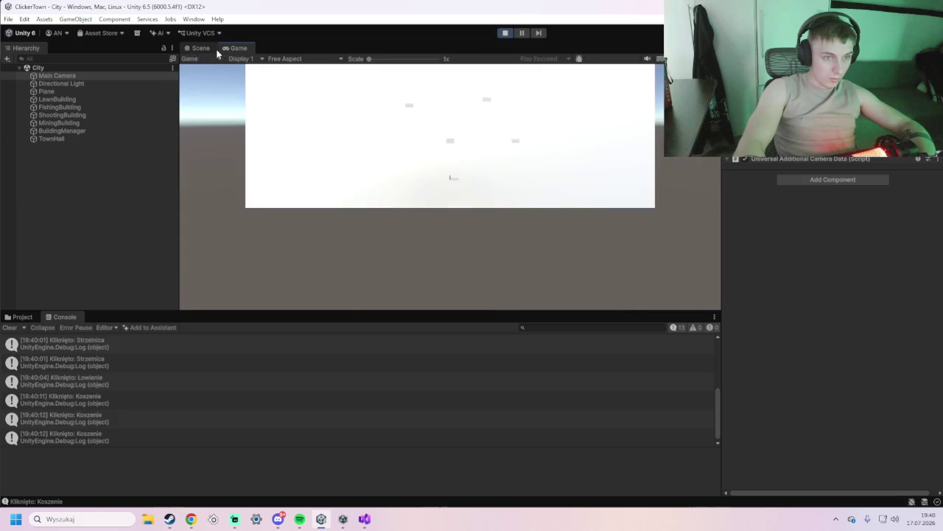
{"action": "left_click", "coordinate": [214, 50]}
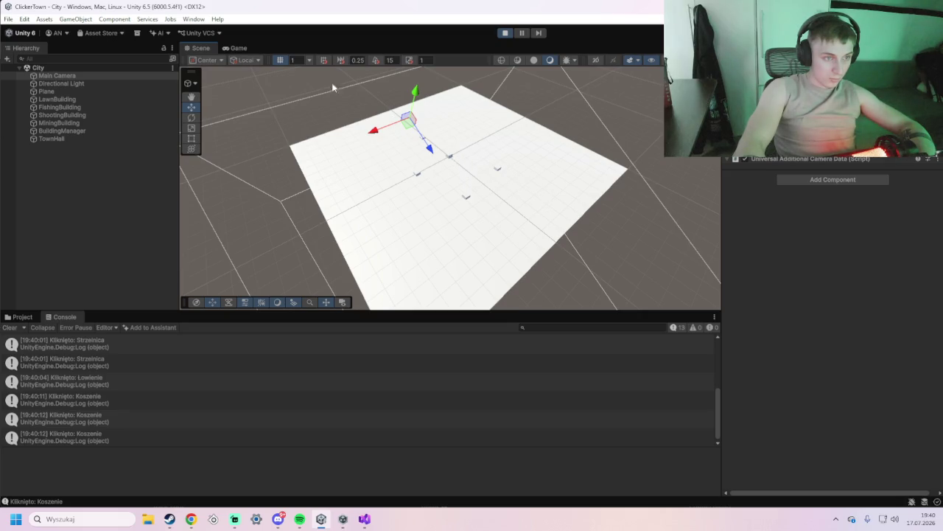
Switch to the Scene view and select TownHall to inspect it
{"action": "left_click", "coordinate": [238, 48]}
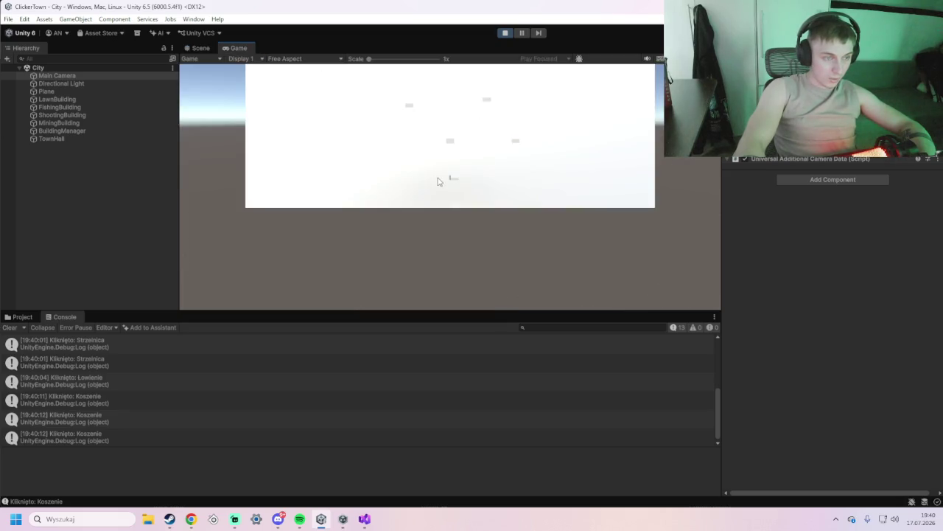
{"action": "left_click", "coordinate": [214, 50]}
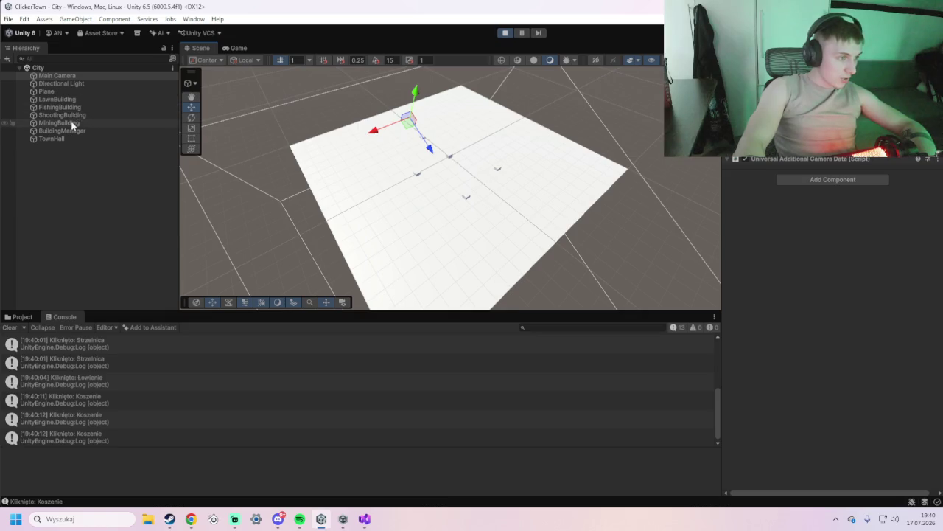
{"action": "left_click", "coordinate": [65, 139]}
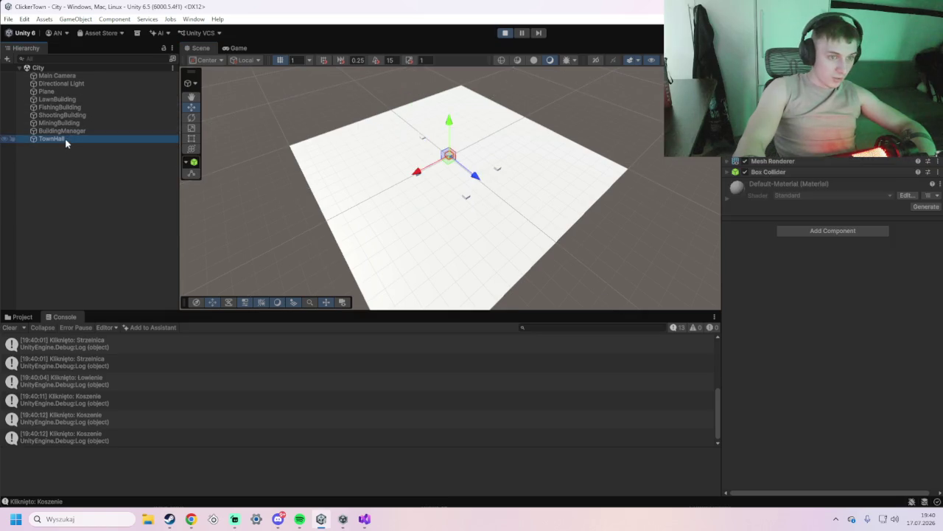
{"action": "left_click", "coordinate": [413, 175]}
Select the ground Plane and drag it slightly along X and vertically, briefly visiting Chrome
{"action": "left_click", "coordinate": [413, 176]}
{"action": "mouse_move", "coordinate": [415, 175]}
{"action": "left_mouse_down"}
{"action": "mouse_move", "coordinate": [398, 180]}
{"action": "mouse_move", "coordinate": [472, 186]}
{"action": "left_mouse_up"}
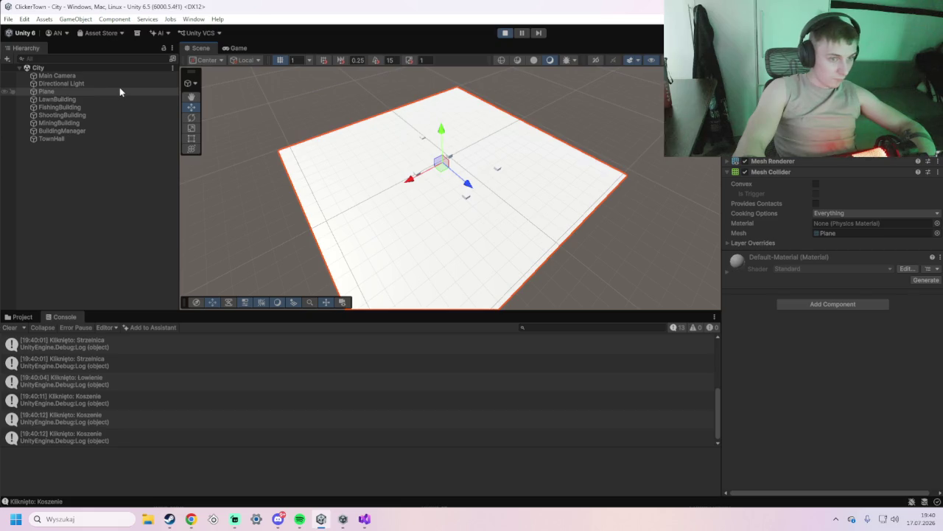
{"action": "left_click_drag", "start_coordinate": [441, 133], "coordinate": [436, 138]}
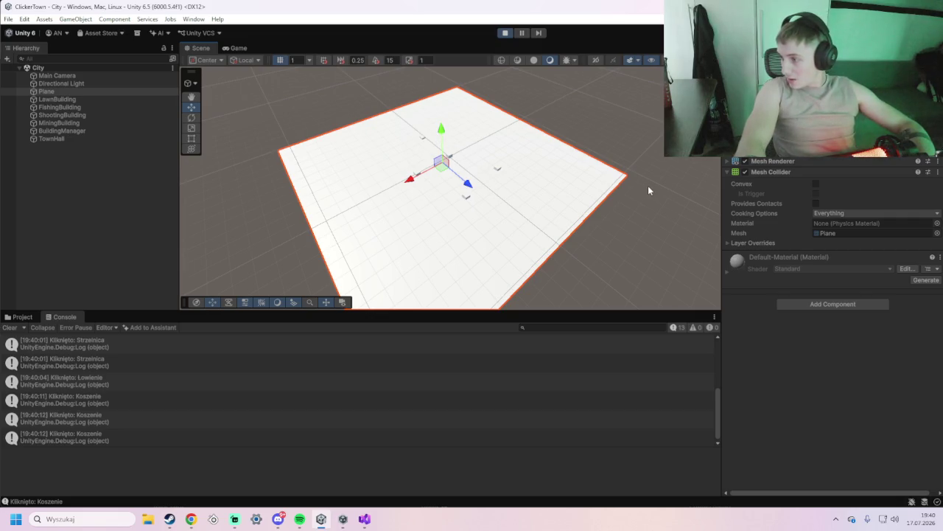
{"action": "key", "text": "alt+Tab"}
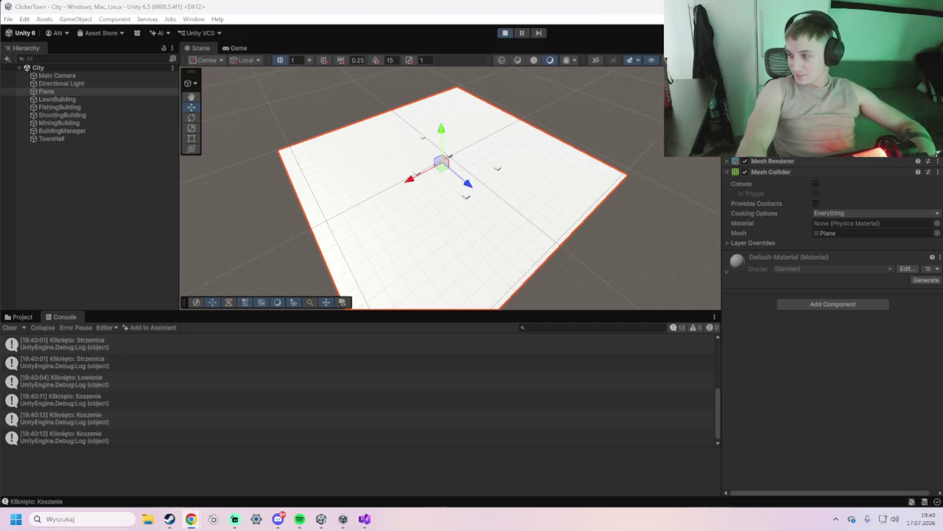
{"action": "key", "text": "alt+Tab"}
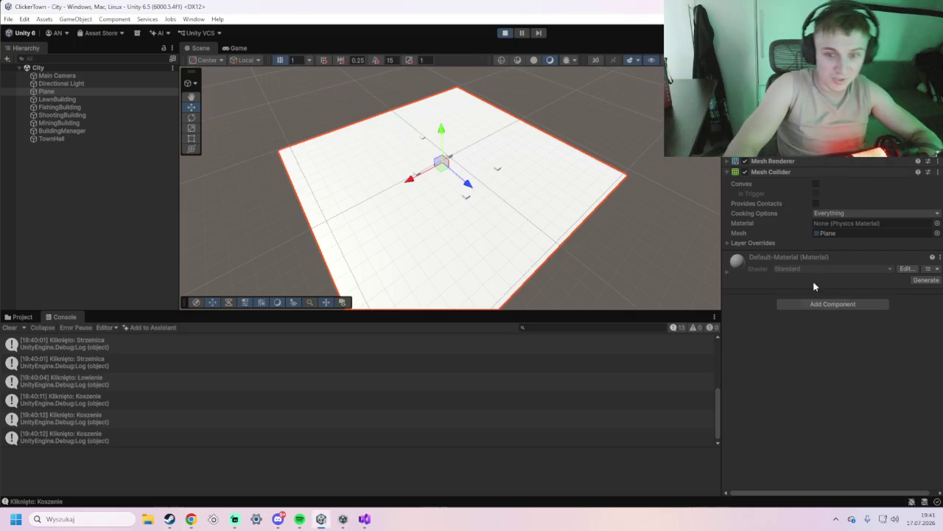
Check LawnBuilding's settings, then select TownHall in the Scene view and nudge it along Z
{"action": "left_click", "coordinate": [47, 101]}
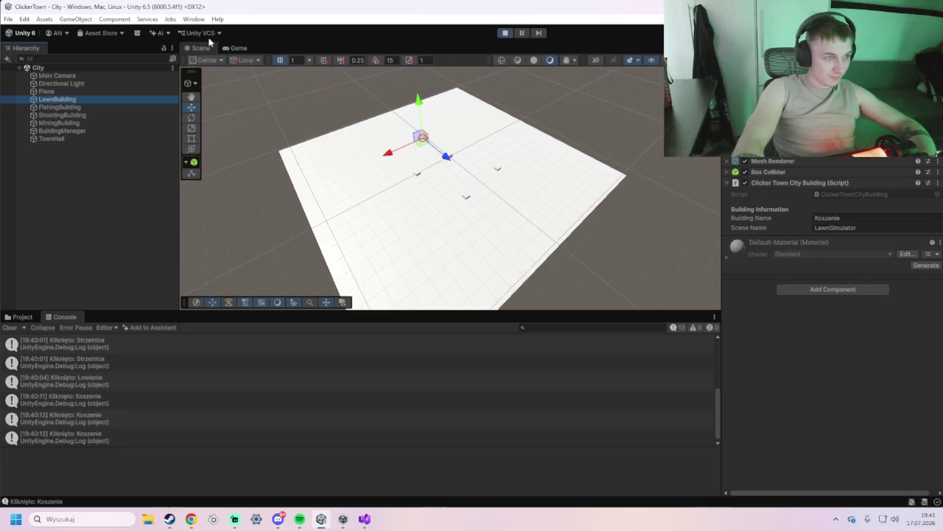
{"action": "left_click", "coordinate": [233, 48]}
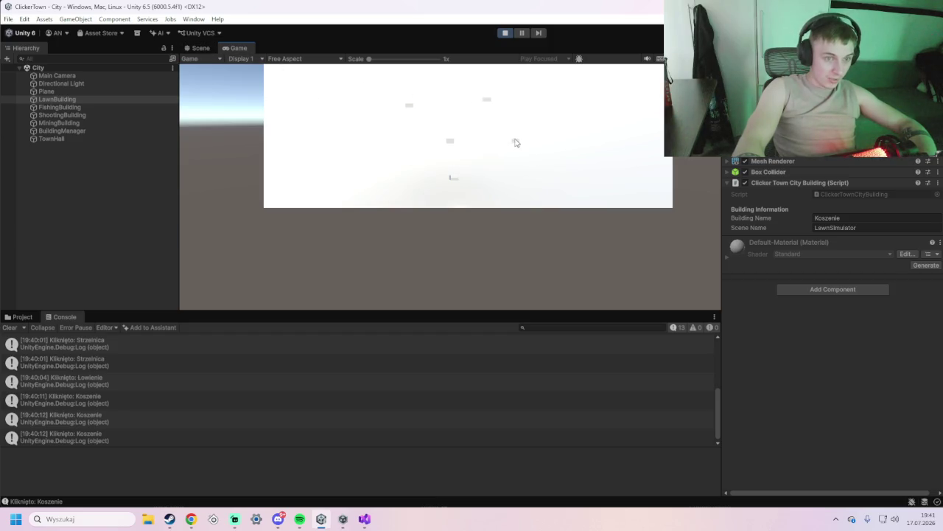
{"action": "left_click", "coordinate": [198, 48]}
{"action": "left_click", "coordinate": [452, 157]}
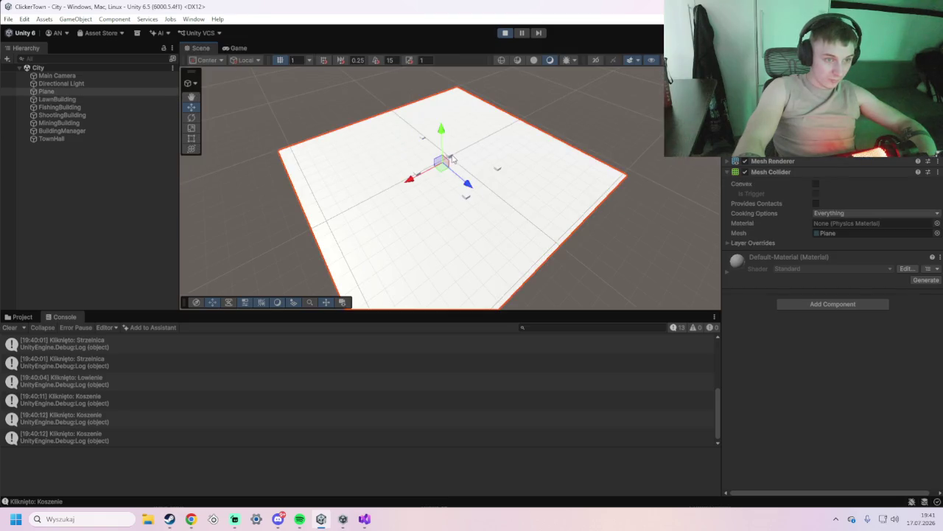
{"action": "left_click", "coordinate": [453, 158]}
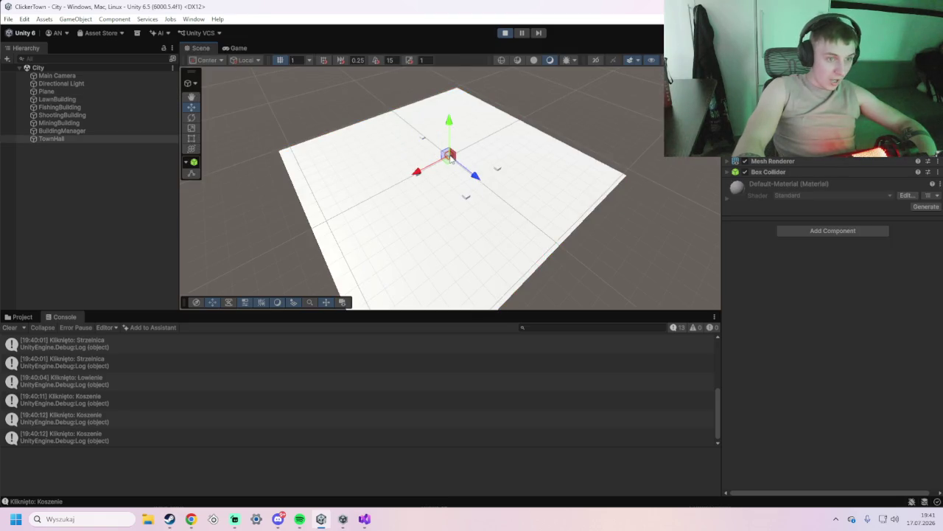
{"action": "left_click_drag", "start_coordinate": [468, 172], "coordinate": [469, 174]}
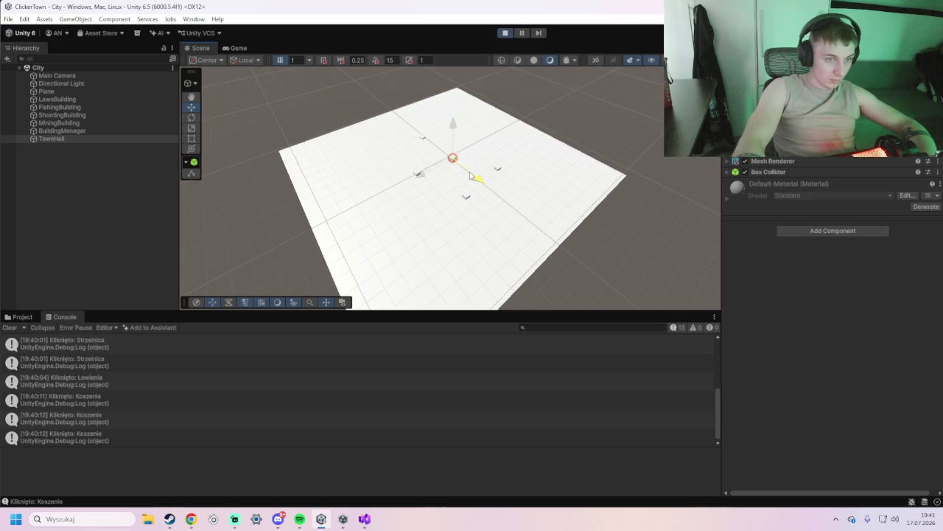
Compare Building Name and Scene Name across Fishing, Lawn, Shooting and Mining buildings
{"action": "left_click", "coordinate": [88, 122]}
{"action": "left_click", "coordinate": [86, 108]}
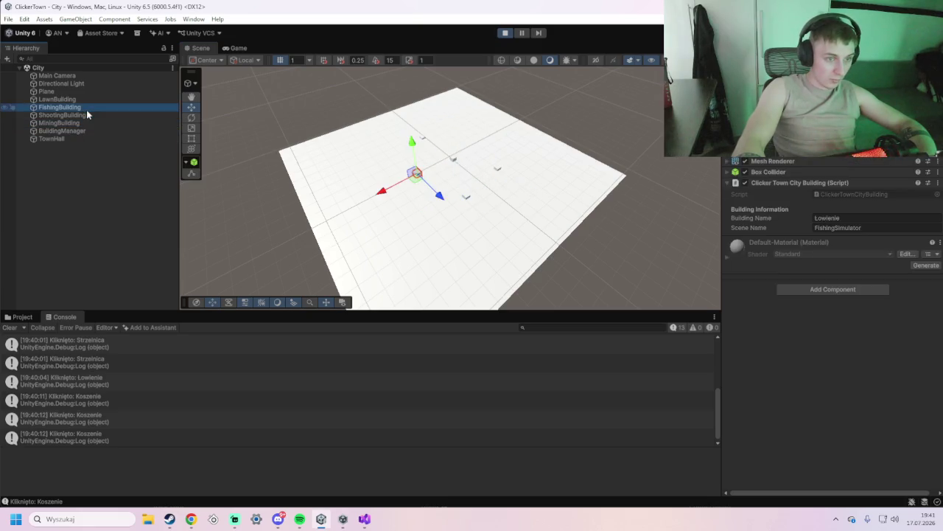
{"action": "left_click", "coordinate": [86, 99]}
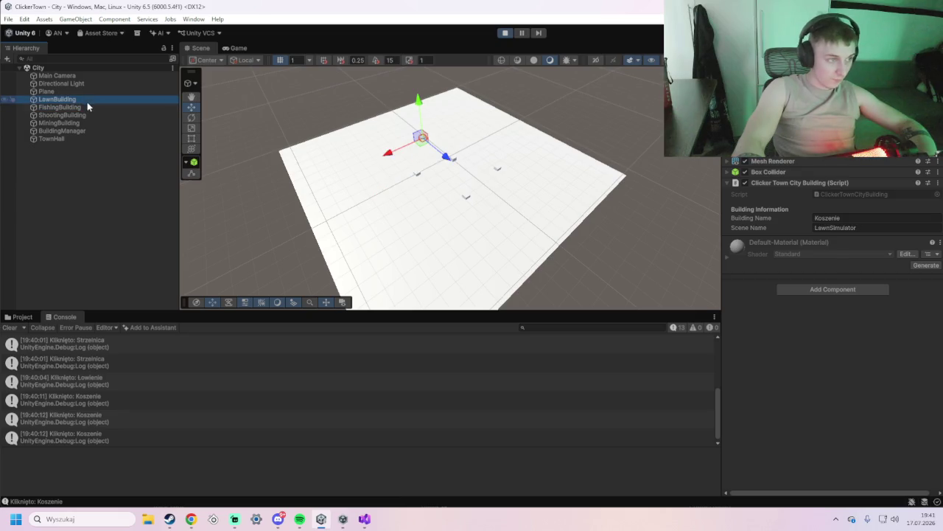
{"action": "left_click", "coordinate": [83, 109]}
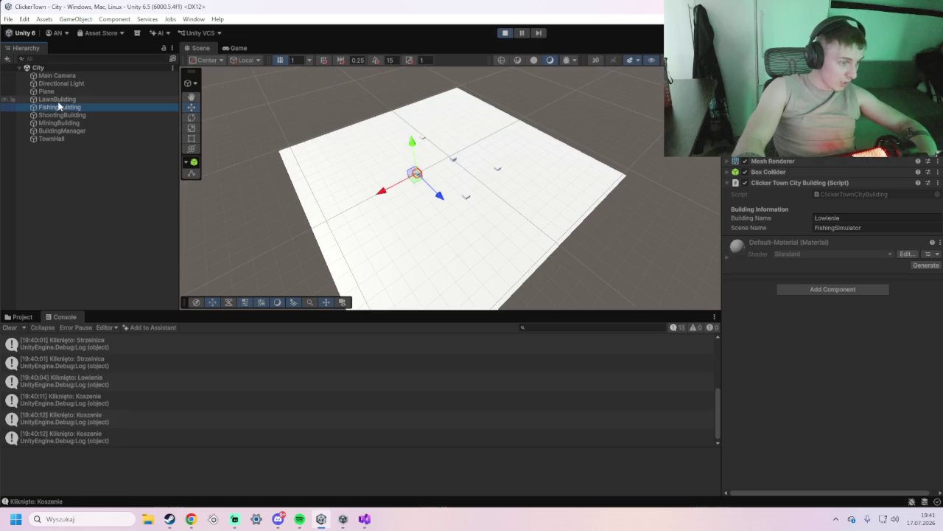
{"action": "left_click", "coordinate": [57, 99]}
{"action": "left_click", "coordinate": [59, 109]}
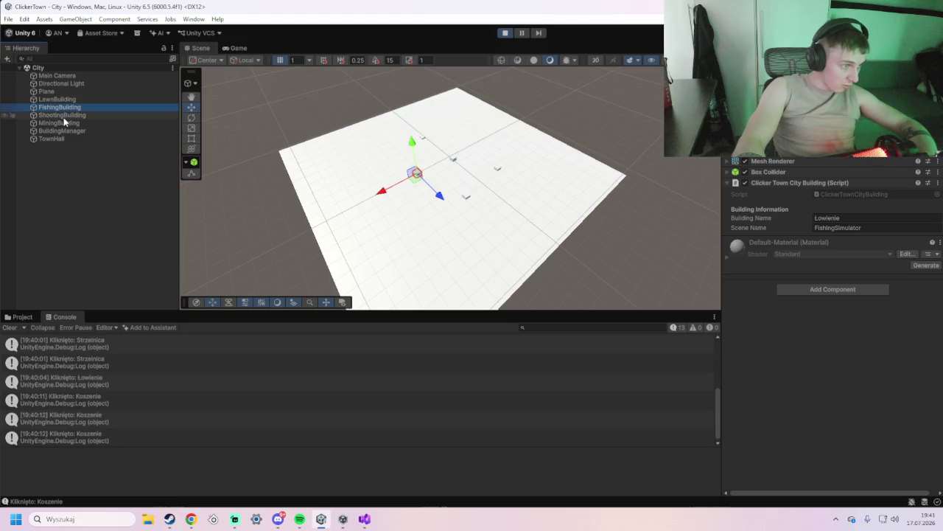
{"action": "left_click", "coordinate": [64, 117]}
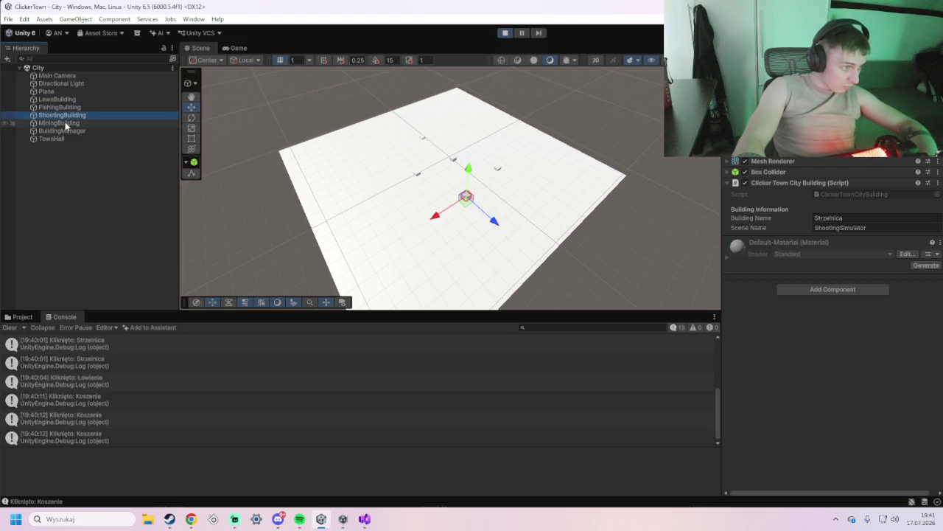
{"action": "left_click", "coordinate": [66, 124]}
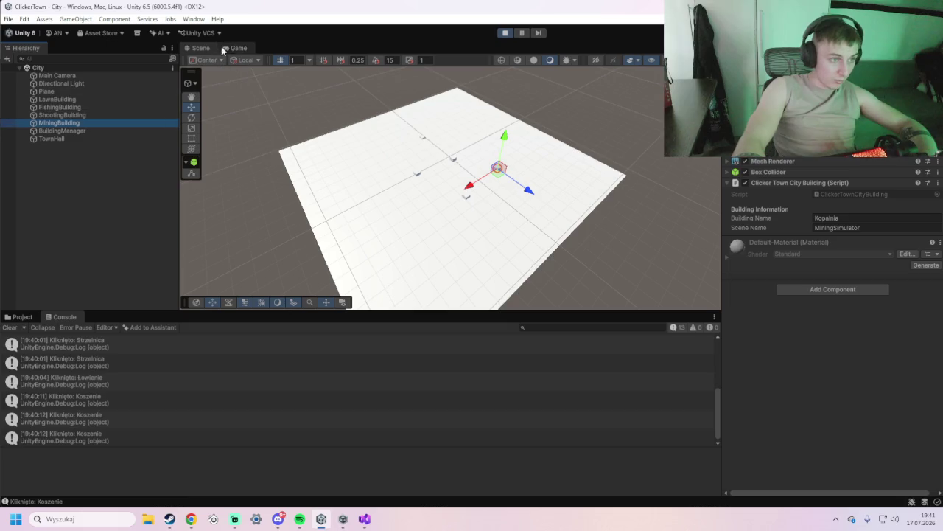
In the Game view click the fishing building four times and Kopalnia once, then show Scene view
{"action": "left_click", "coordinate": [230, 48]}
{"action": "left_click", "coordinate": [516, 140]}
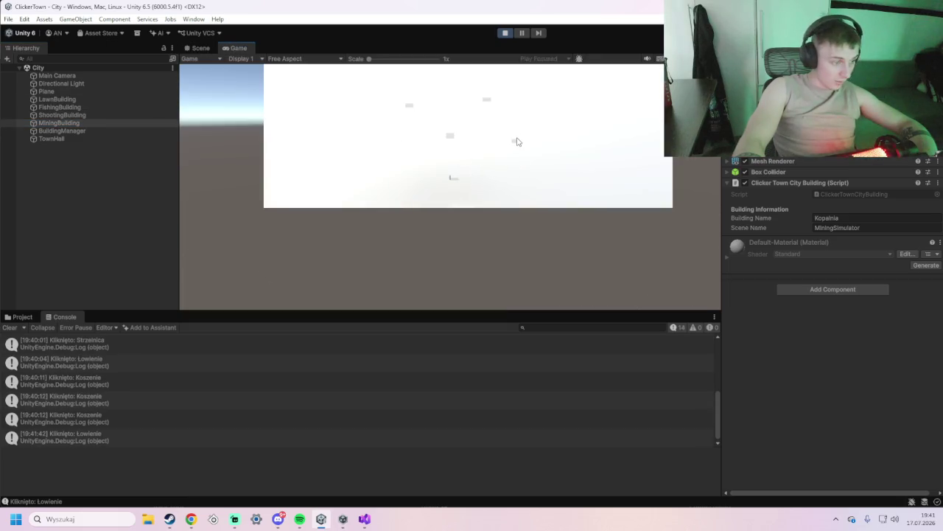
{"action": "left_click", "coordinate": [517, 140]}
{"action": "left_click", "coordinate": [516, 140]}
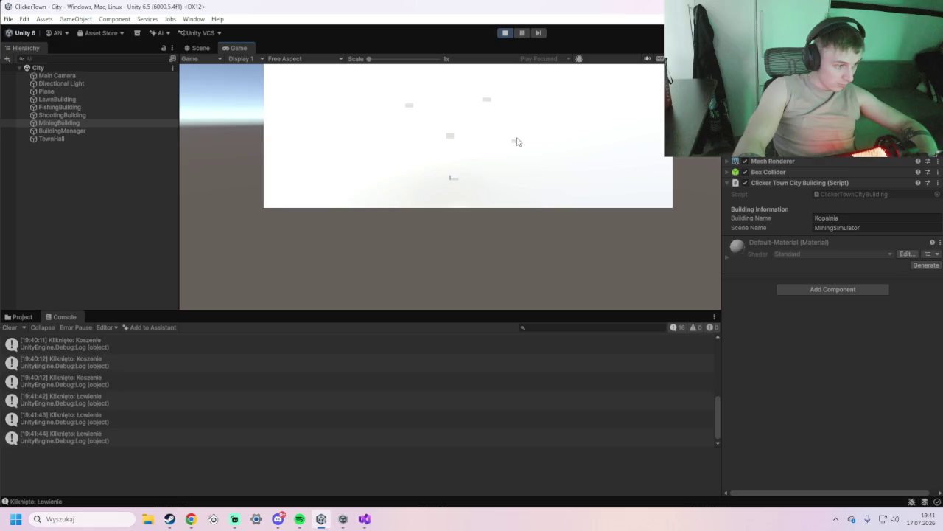
{"action": "left_click", "coordinate": [517, 142]}
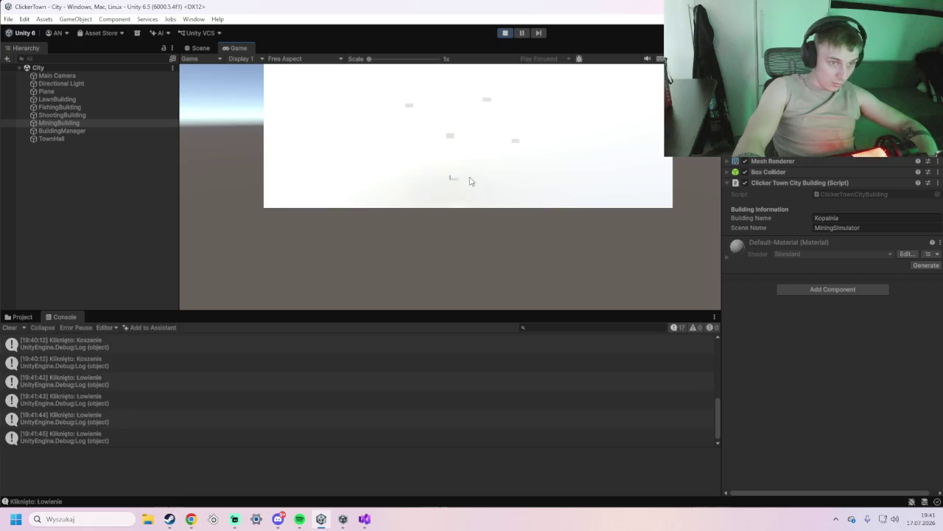
{"action": "left_click", "coordinate": [413, 111]}
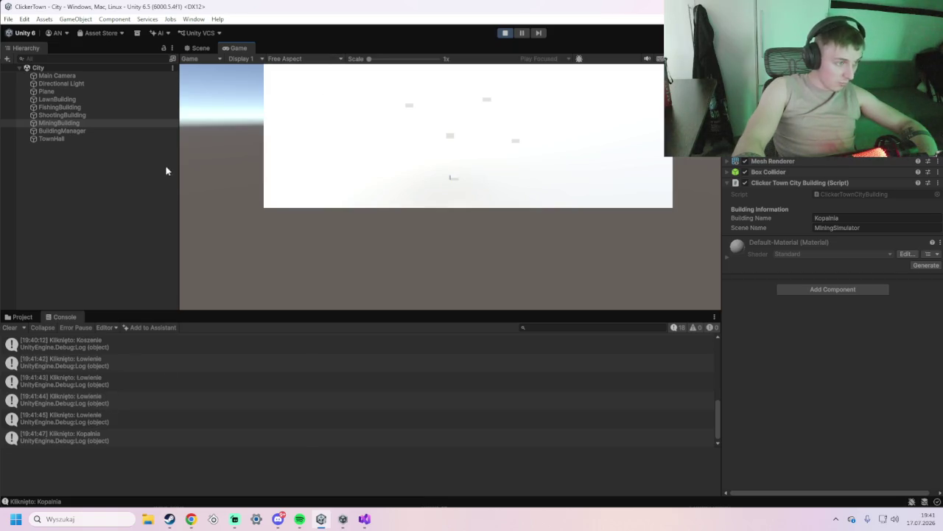
{"action": "key", "text": "alt+Tab"}
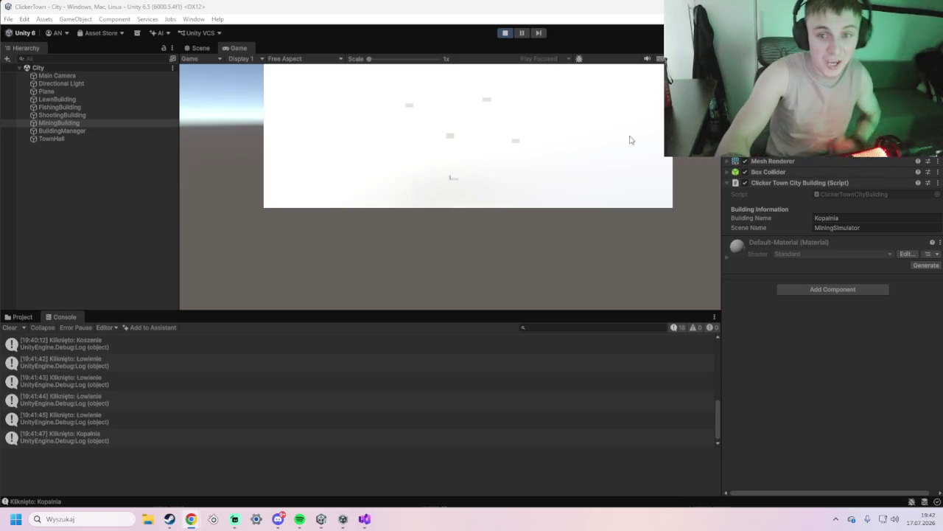
{"action": "left_click", "coordinate": [201, 48]}
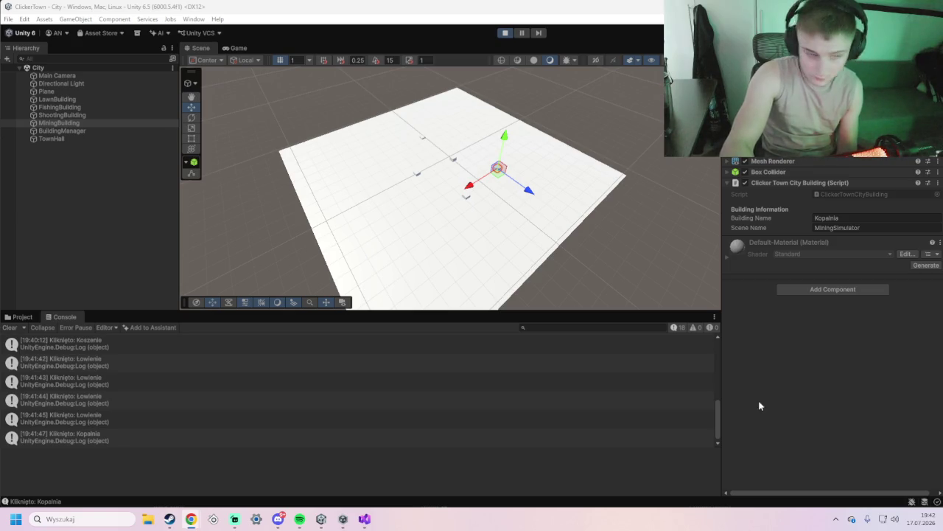
Snip the console's click logs with the Snipping Tool, then stop Play mode
{"action": "key", "text": "super+shift+s"}
{"action": "left_click_drag", "start_coordinate": [322, 455], "coordinate": [2, 326]}
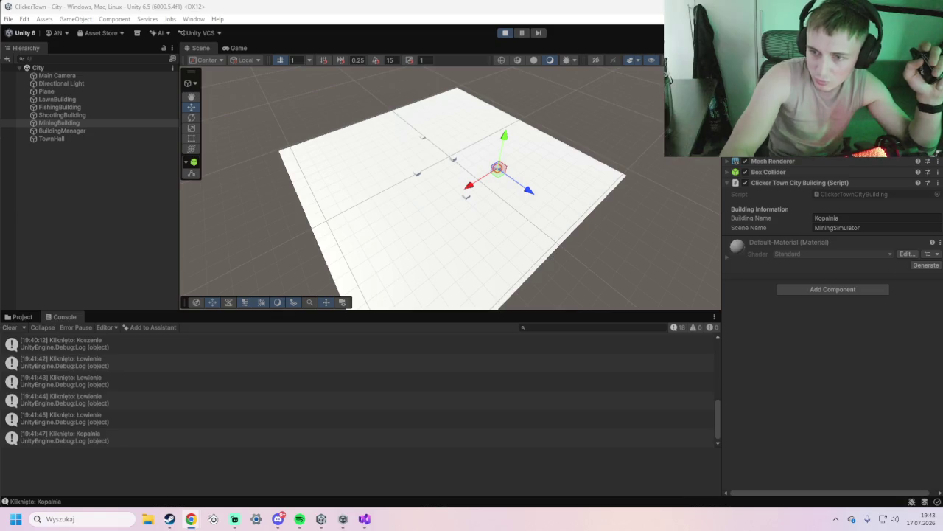
{"action": "left_click", "coordinate": [505, 33]}
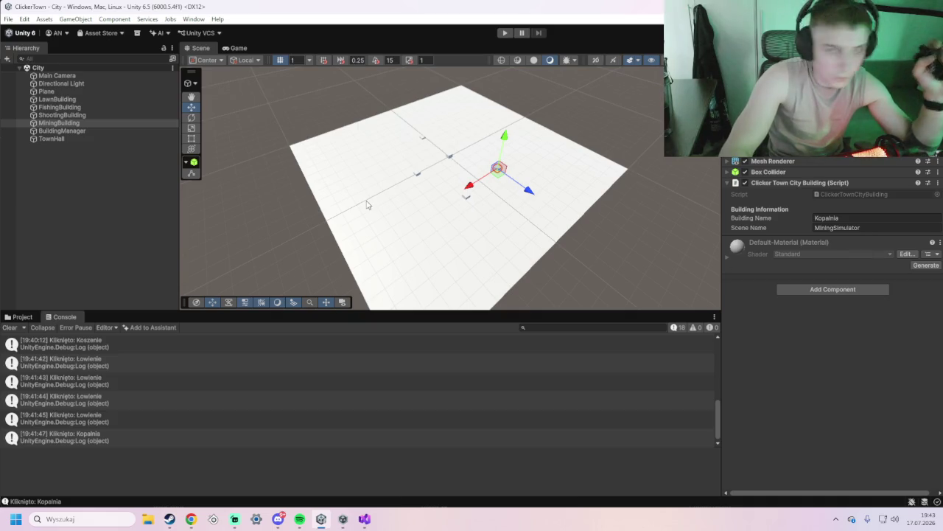
Clear the MiningBuilding selection, select the City scene root, and bring up the File menu
{"action": "left_click", "coordinate": [8, 19]}
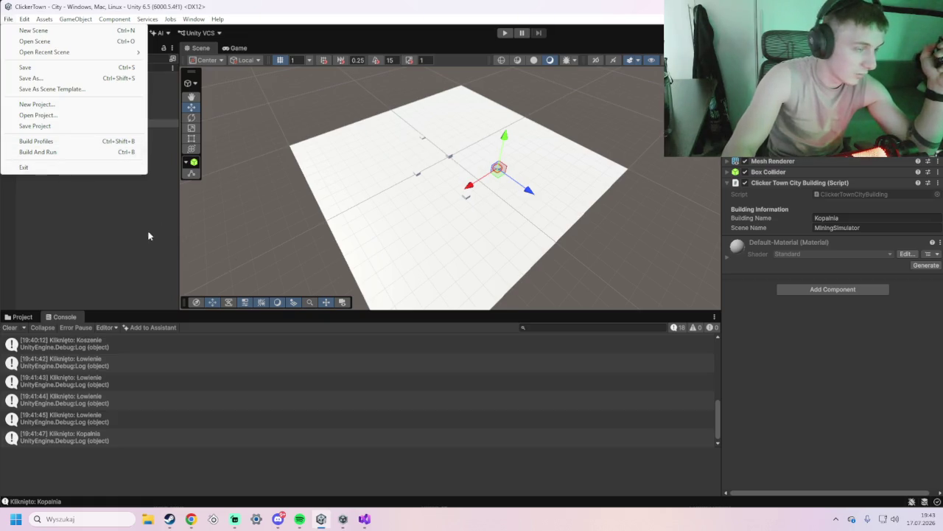
{"action": "key", "text": "alt+Tab"}
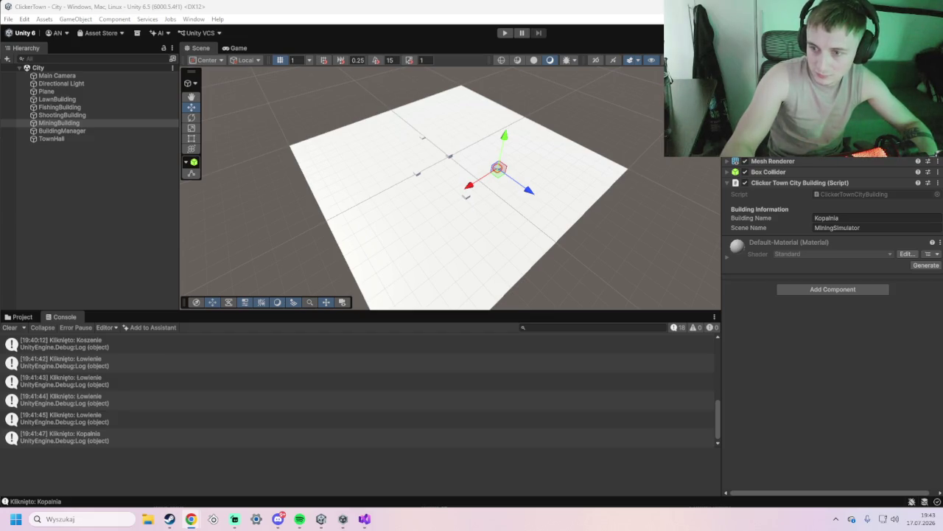
{"action": "left_click", "coordinate": [73, 225]}
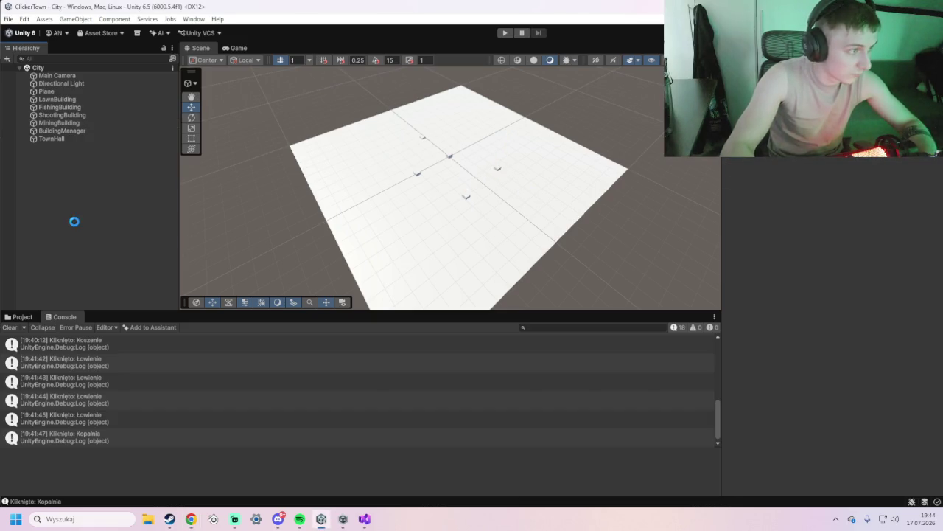
{"action": "left_click", "coordinate": [44, 67]}
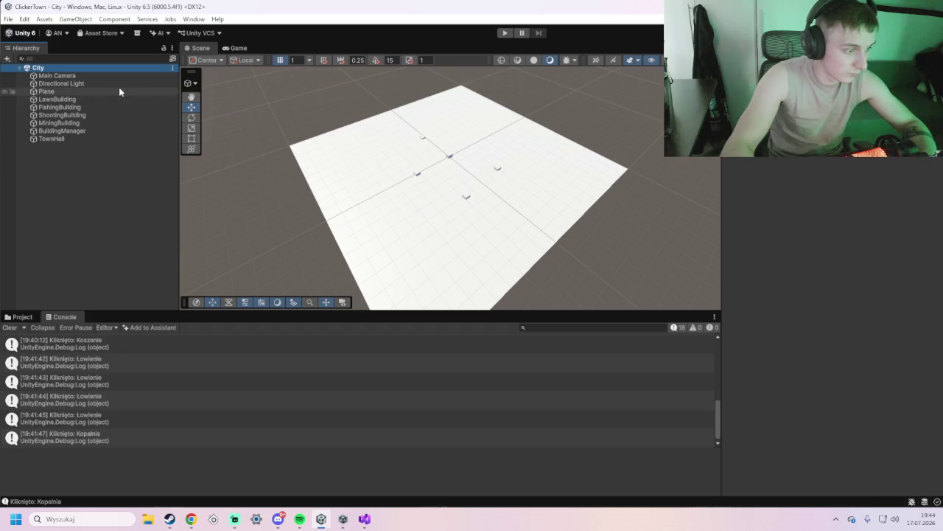
{"action": "left_click", "coordinate": [9, 18]}
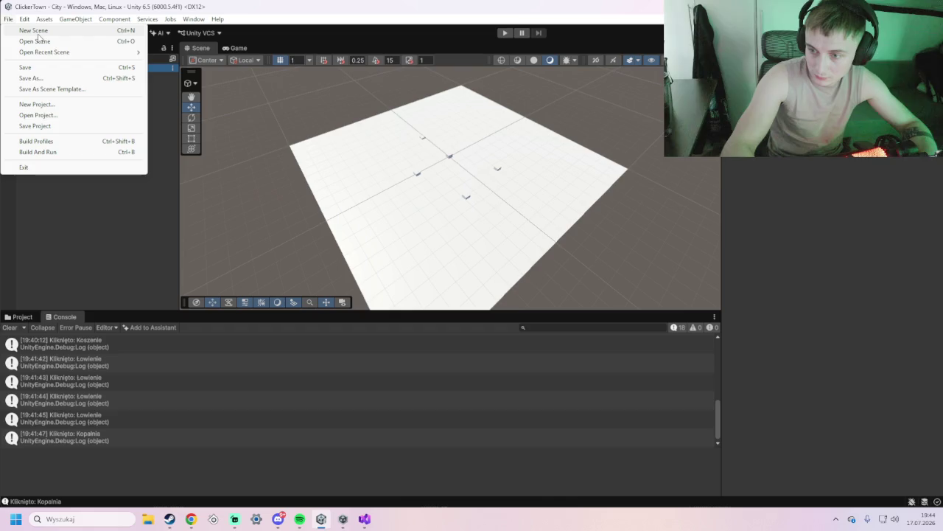
Create a new scene from the Basic (URP) template, holding only Main Camera and Directional Light
{"action": "left_click", "coordinate": [38, 33]}
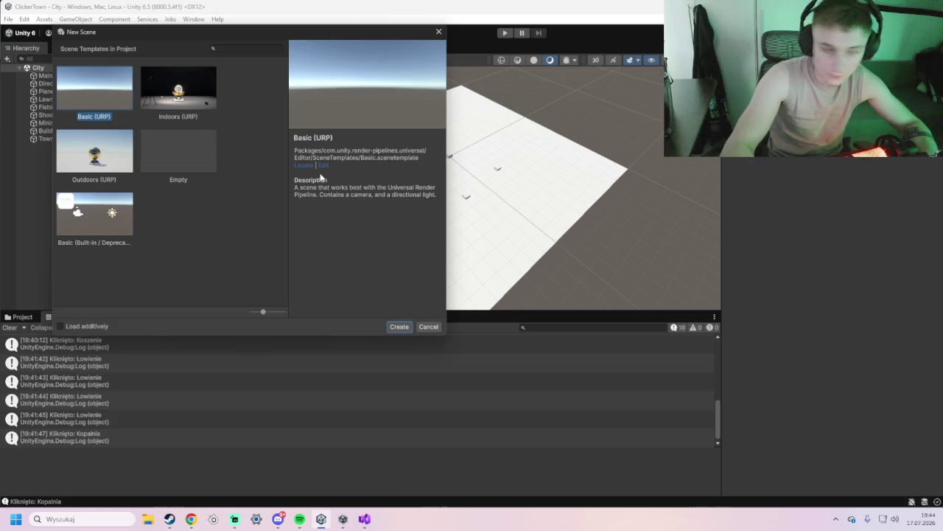
{"action": "left_click", "coordinate": [399, 327]}
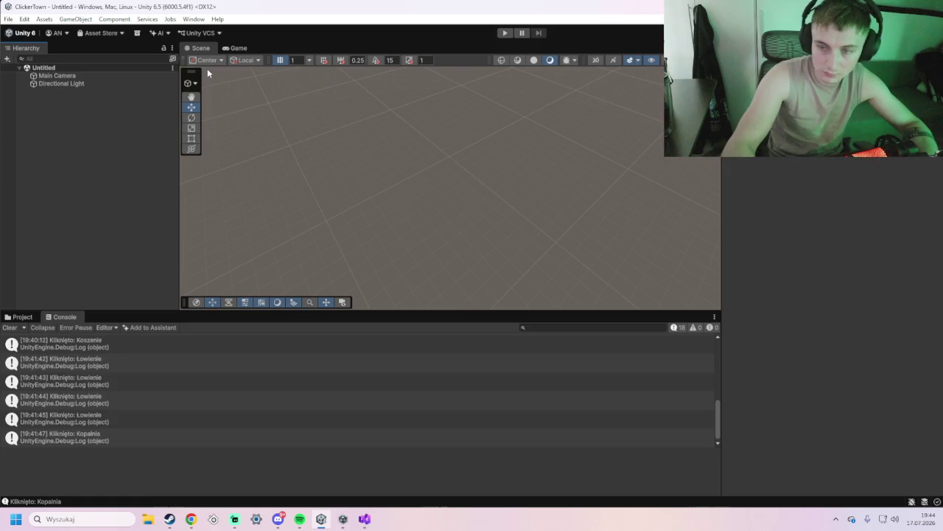
{"action": "left_click", "coordinate": [8, 18]}
Save the new scene into the Assets/Scenes folder under the name LawnSimulator
{"action": "left_click", "coordinate": [53, 78]}
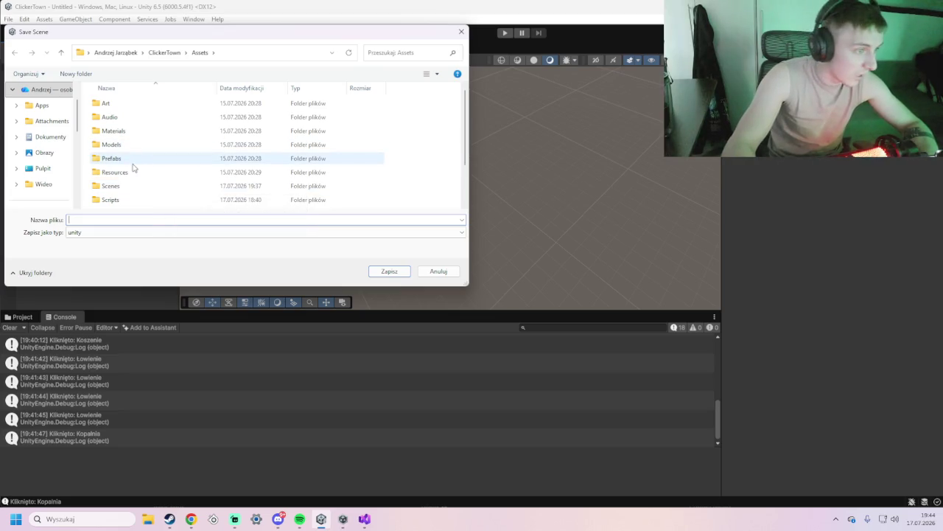
{"action": "left_click", "coordinate": [132, 193]}
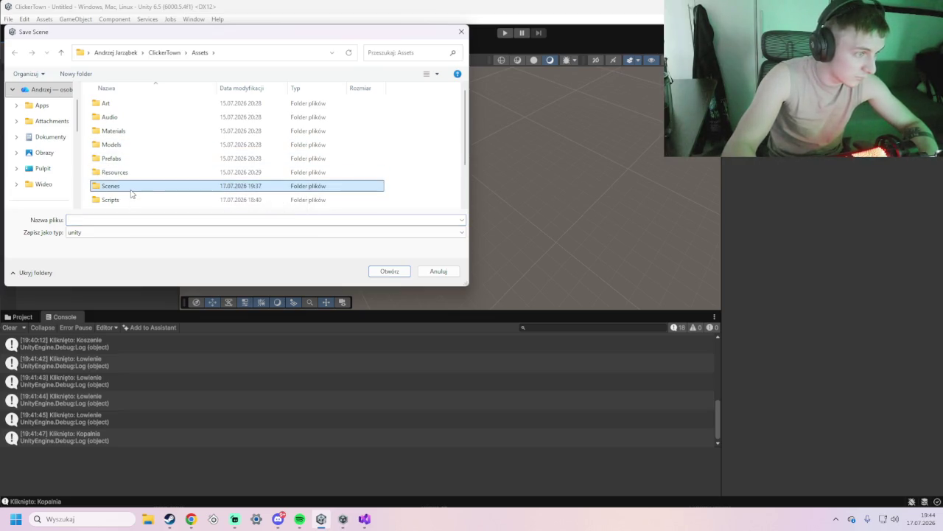
{"action": "double_click", "coordinate": [132, 193]}
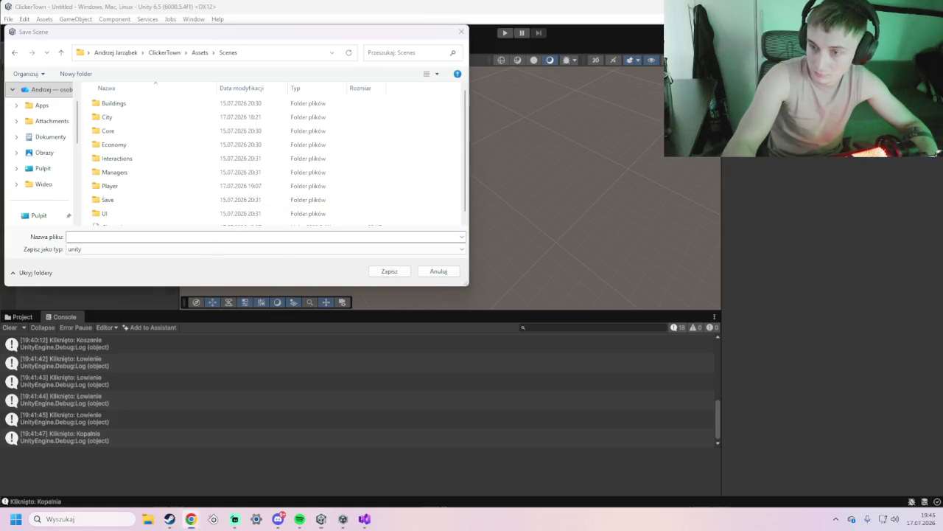
{"action": "type", "text": "LawnSimulator"}
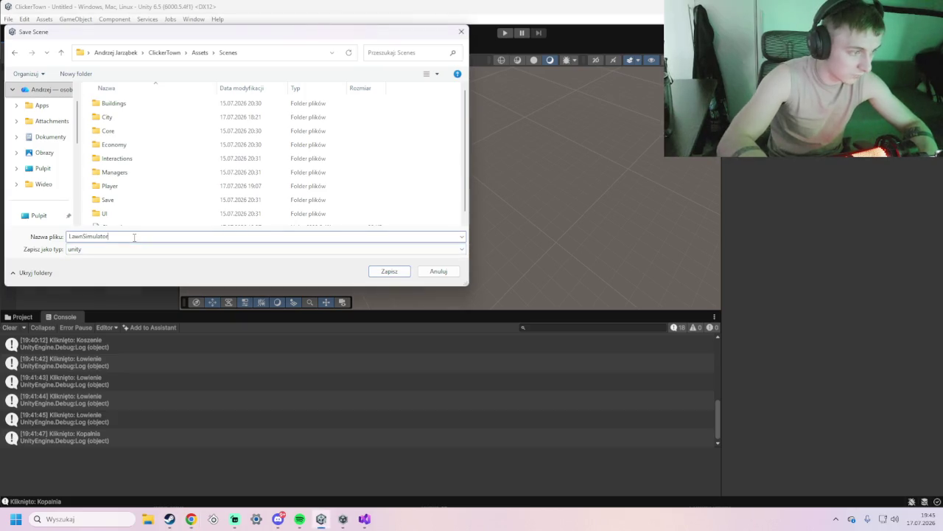
{"action": "left_click", "coordinate": [390, 271]}
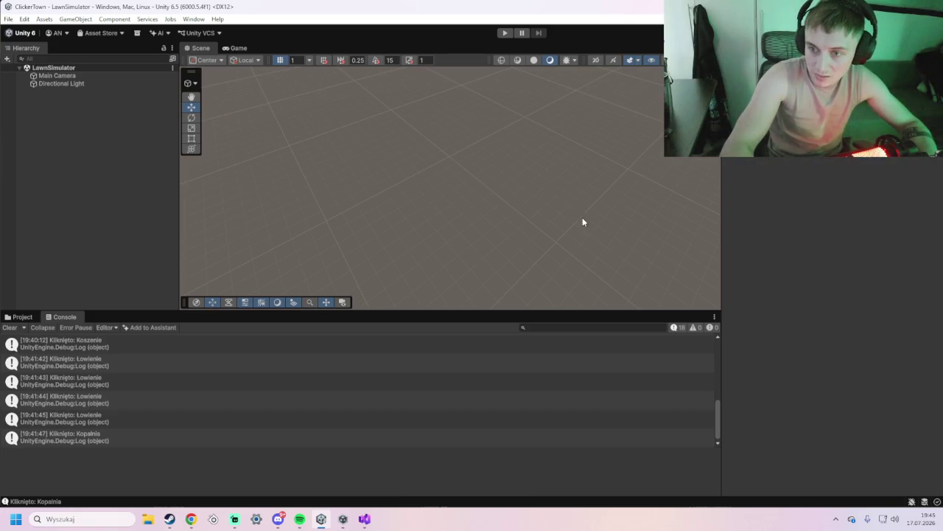
Add the open LawnSimulator scene to the Build Profiles scene list and snip the list
{"action": "left_click", "coordinate": [8, 18]}
{"action": "mouse_move", "coordinate": [9, 20]}
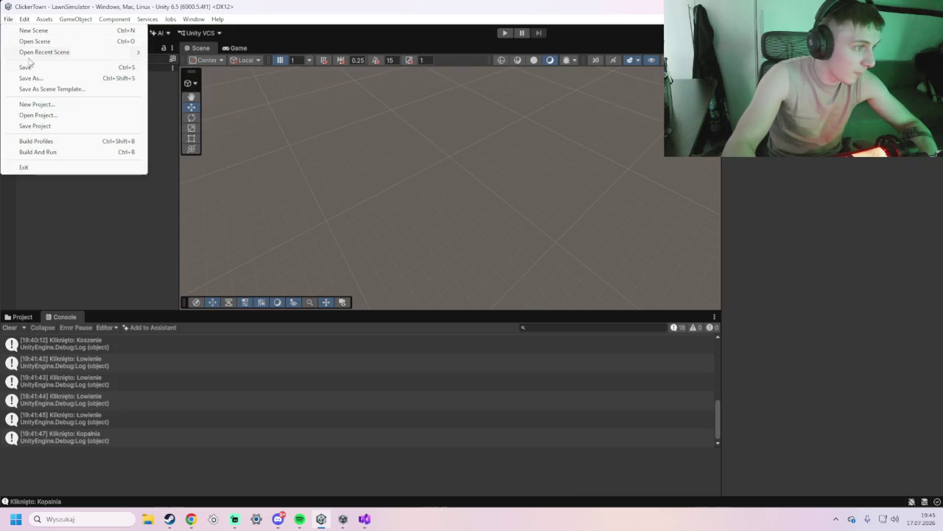
{"action": "left_click", "coordinate": [36, 140]}
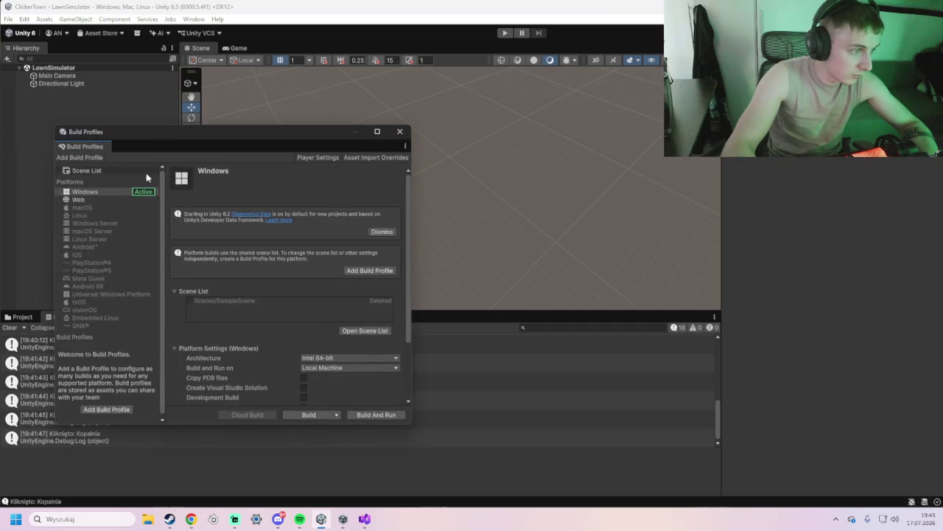
{"action": "left_click", "coordinate": [111, 172]}
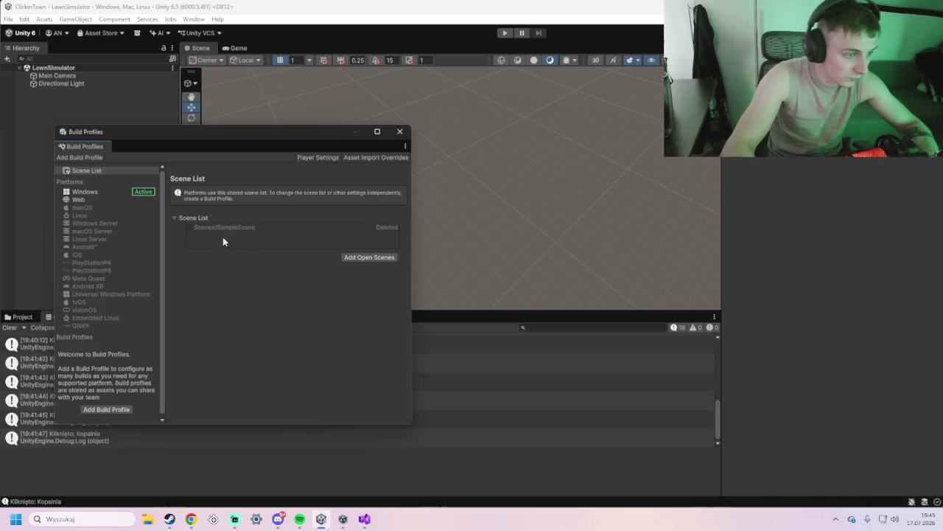
{"action": "left_click", "coordinate": [194, 227]}
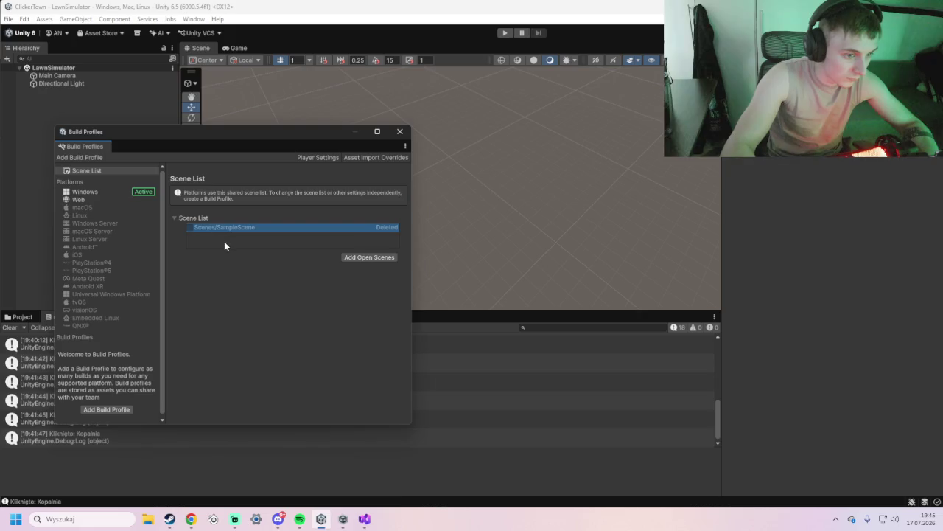
{"action": "left_click", "coordinate": [372, 257]}
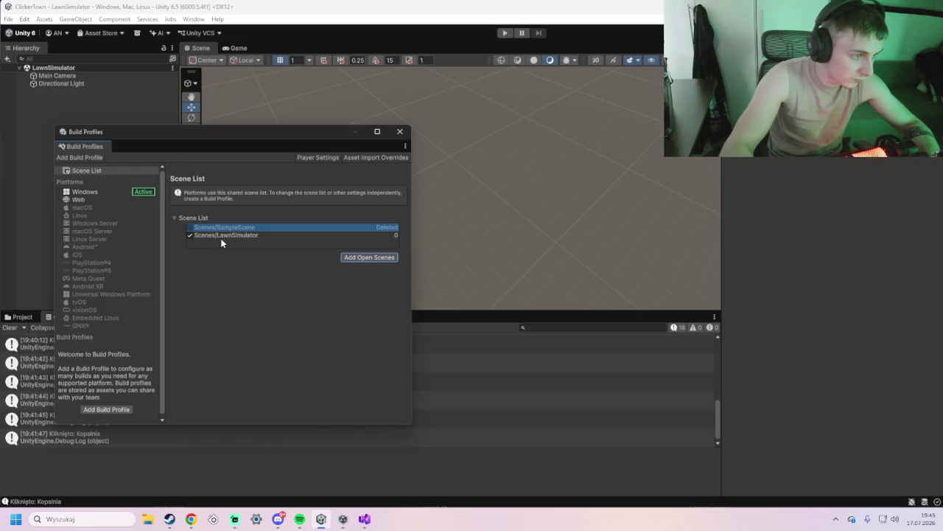
{"action": "key", "text": "super+shift+s"}
{"action": "mouse_move", "coordinate": [42, 117]}
{"action": "left_mouse_down"}
{"action": "mouse_move", "coordinate": [447, 432]}
{"action": "mouse_move", "coordinate": [440, 438]}
{"action": "left_mouse_up"}
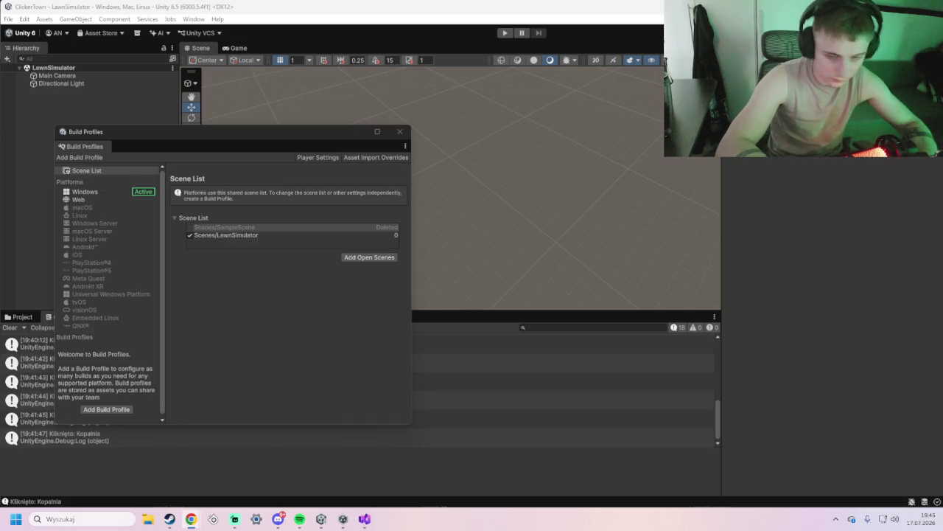
Dismiss the Platform Browser without adding a profile, then bring up SampleScene's removal options
{"action": "left_click", "coordinate": [228, 229]}
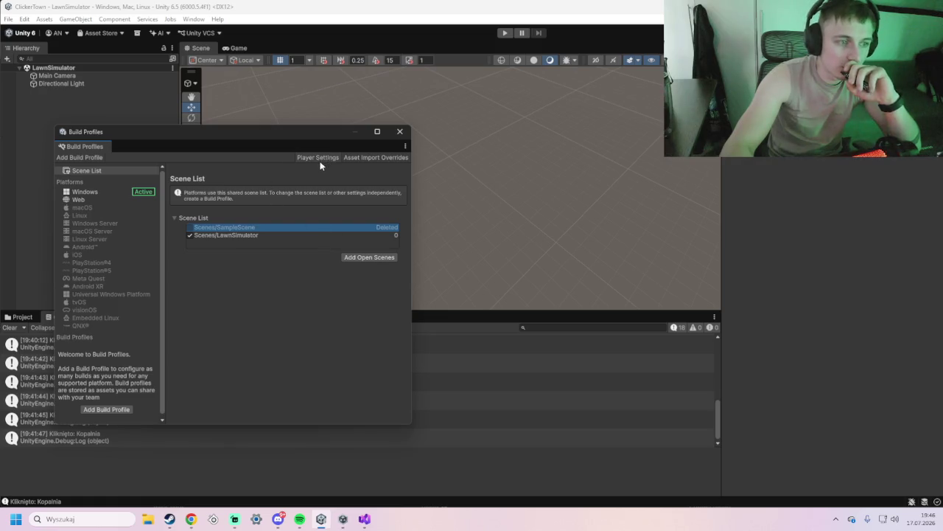
{"action": "left_click", "coordinate": [81, 158]}
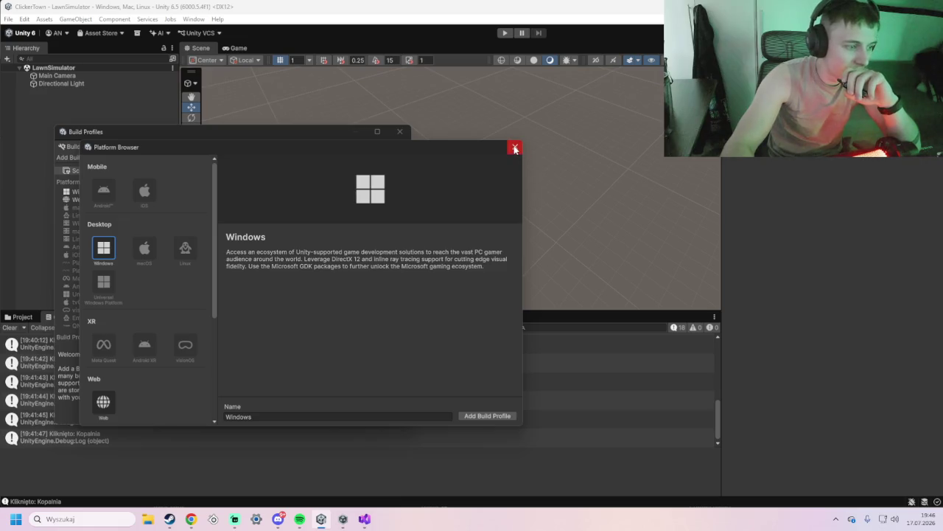
{"action": "left_click", "coordinate": [515, 148]}
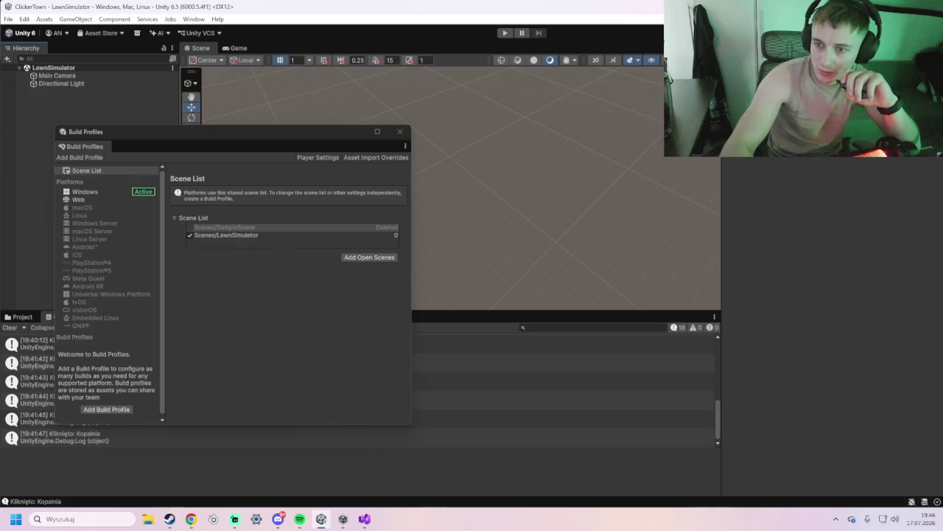
{"action": "left_click", "coordinate": [334, 228]}
{"action": "right_click", "coordinate": [334, 227]}
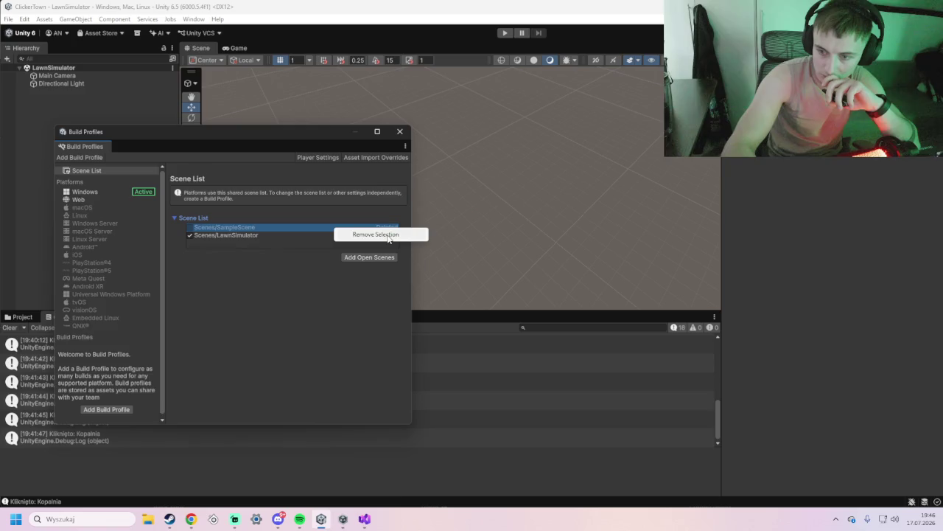
{"action": "mouse_move", "coordinate": [226, 133]}
{"action": "left_mouse_down"}
{"action": "mouse_move", "coordinate": [242, 149]}
{"action": "mouse_move", "coordinate": [230, 165]}
{"action": "left_mouse_up"}
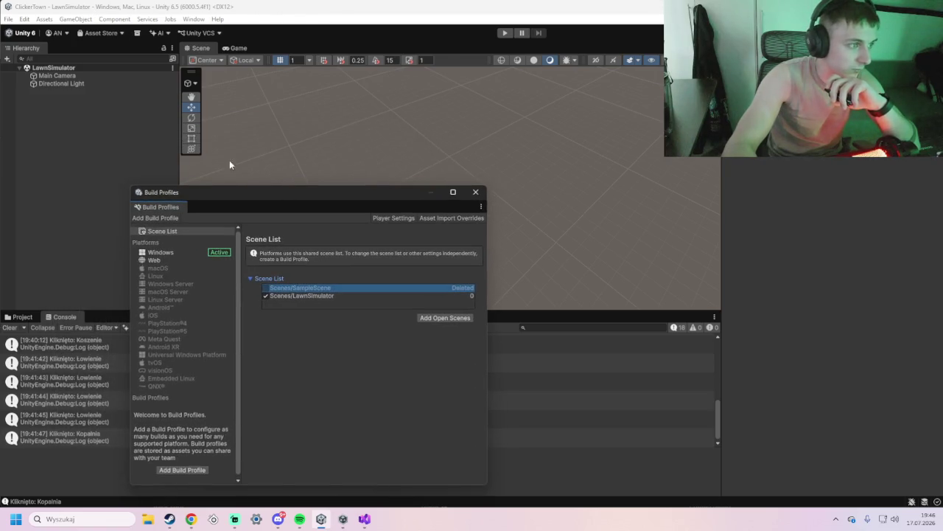
Drag the City scene from Assets/Scenes to the top of the build scene list
{"action": "left_click", "coordinate": [28, 316]}
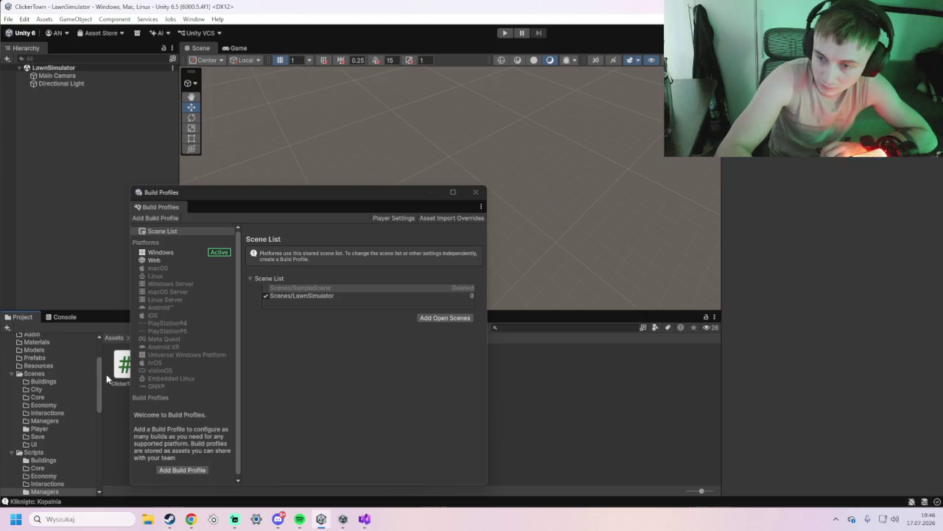
{"action": "mouse_move", "coordinate": [282, 191]}
{"action": "left_mouse_down"}
{"action": "mouse_move", "coordinate": [733, 157]}
{"action": "mouse_move", "coordinate": [714, 143]}
{"action": "left_mouse_up"}
{"action": "left_click", "coordinate": [38, 372]}
{"action": "left_click", "coordinate": [708, 233]}
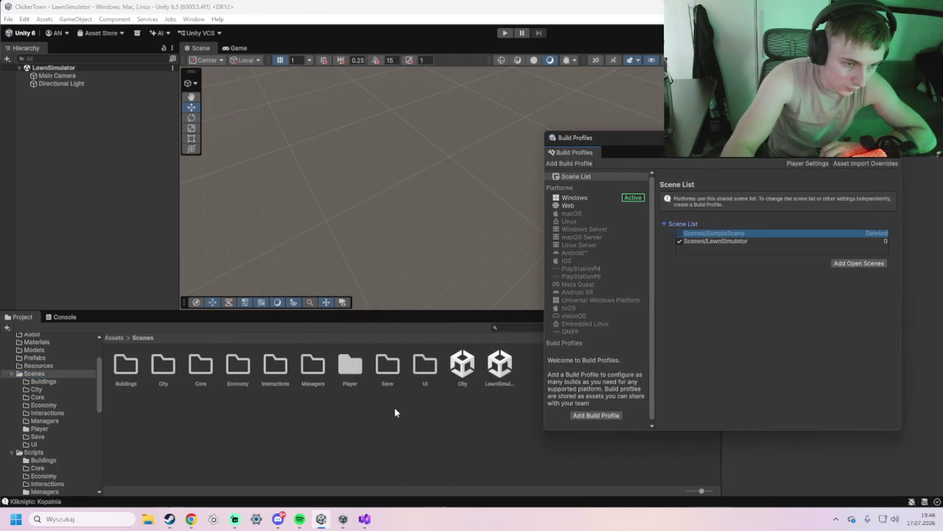
{"action": "left_click_drag", "start_coordinate": [686, 233], "coordinate": [705, 242]}
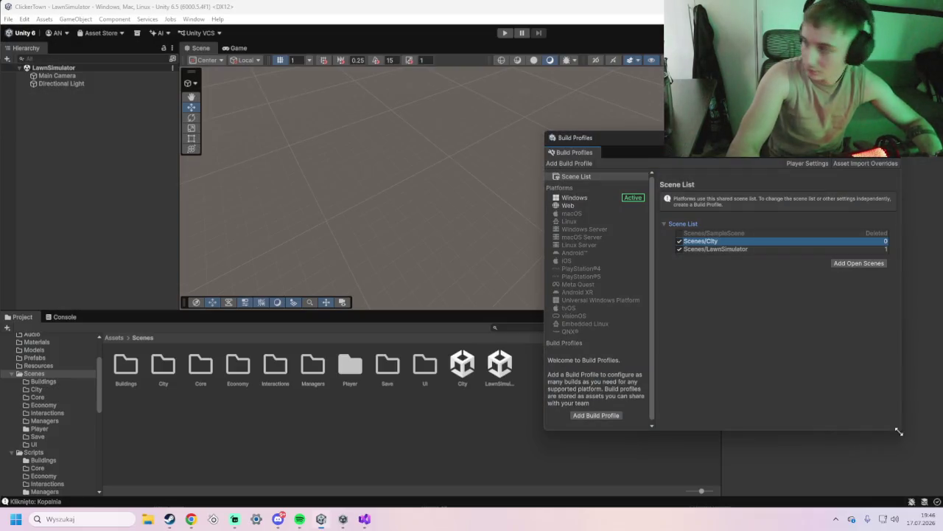
{"action": "key", "text": "alt+Tab"}
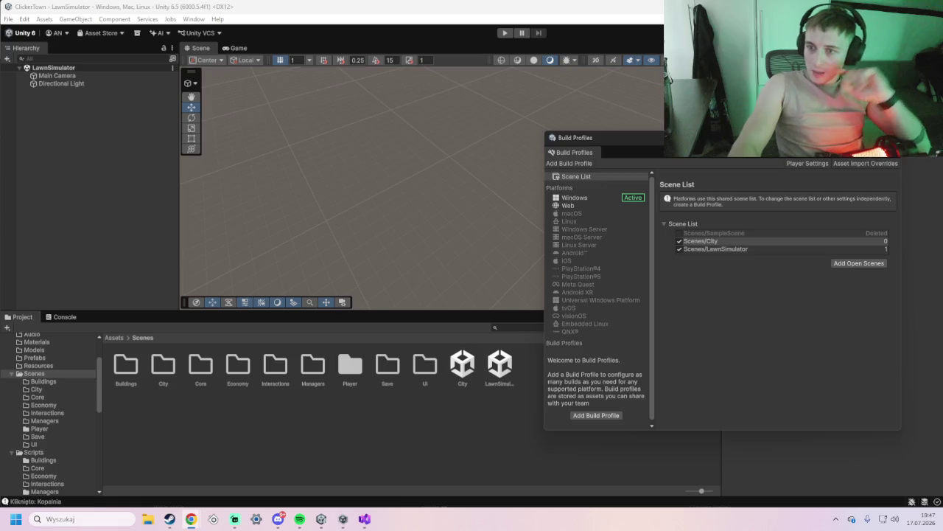
Remove the deleted SampleScene entry from the scene list and close Build Profiles
{"action": "left_click", "coordinate": [710, 233]}
{"action": "right_click", "coordinate": [709, 233]}
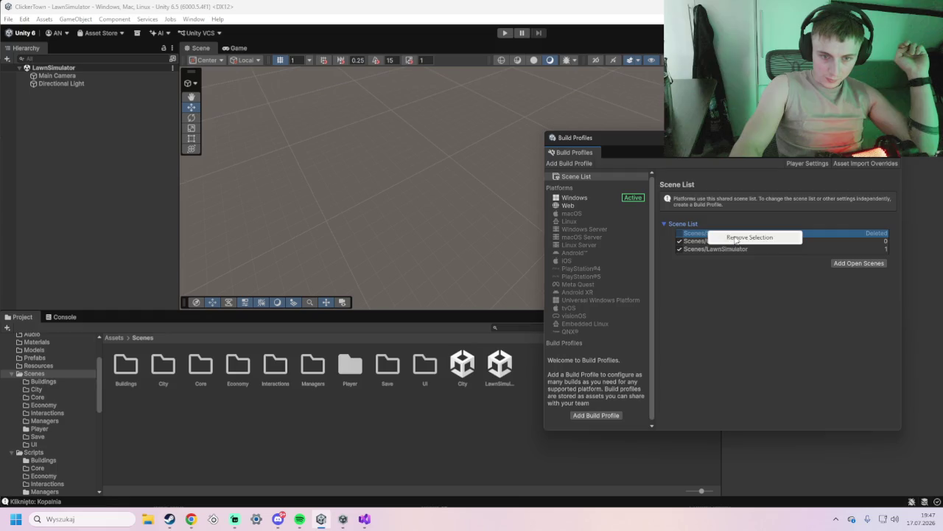
{"action": "left_click", "coordinate": [738, 237]}
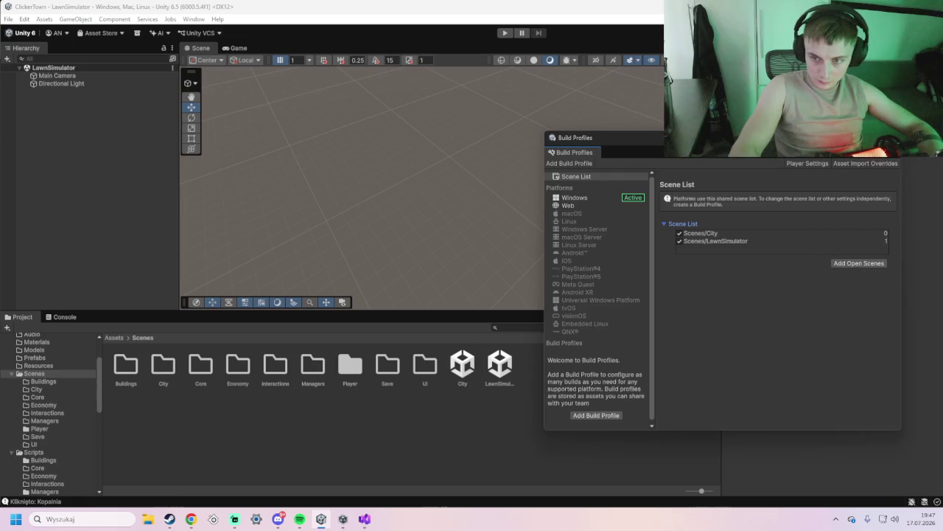
{"action": "left_click", "coordinate": [890, 137]}
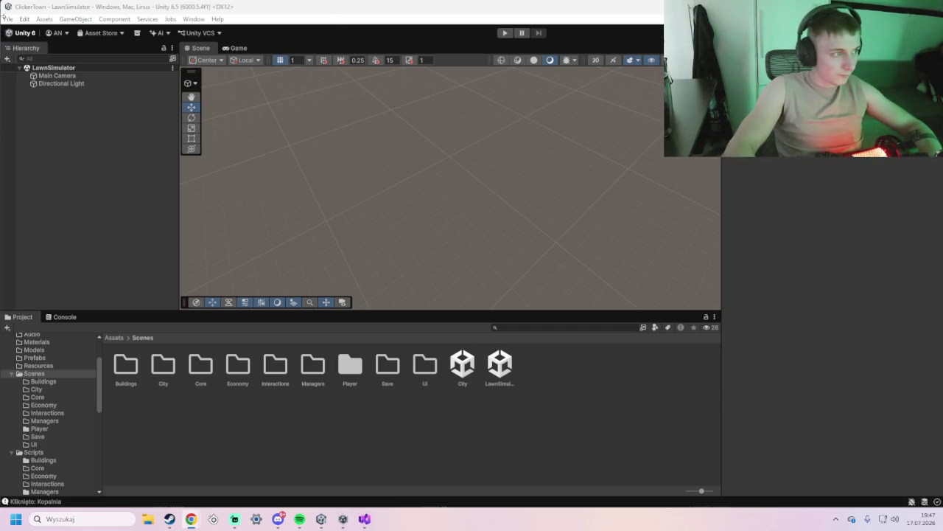
Open the empty Managers folder under Assets/Scenes and snip the editor's top-left region
{"action": "left_click", "coordinate": [20, 68]}
{"action": "left_click", "coordinate": [20, 69]}
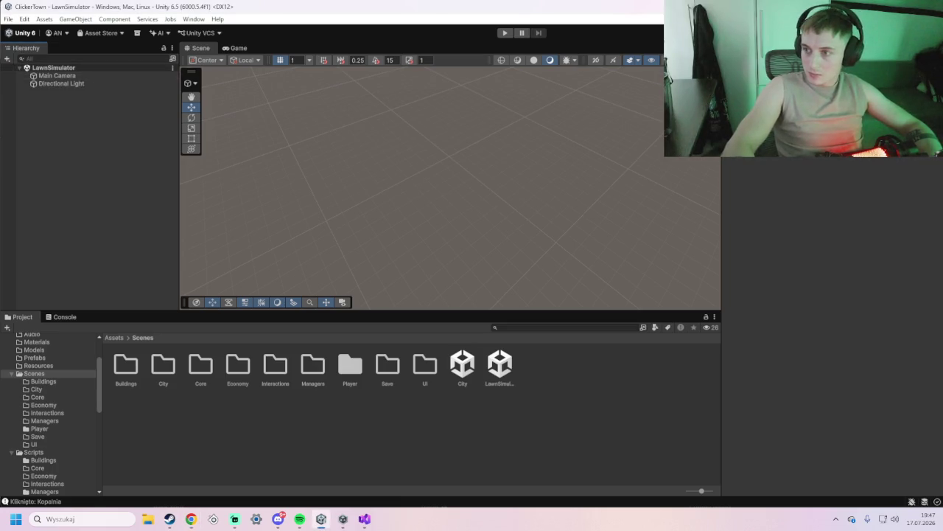
{"action": "key", "text": "alt+Tab"}
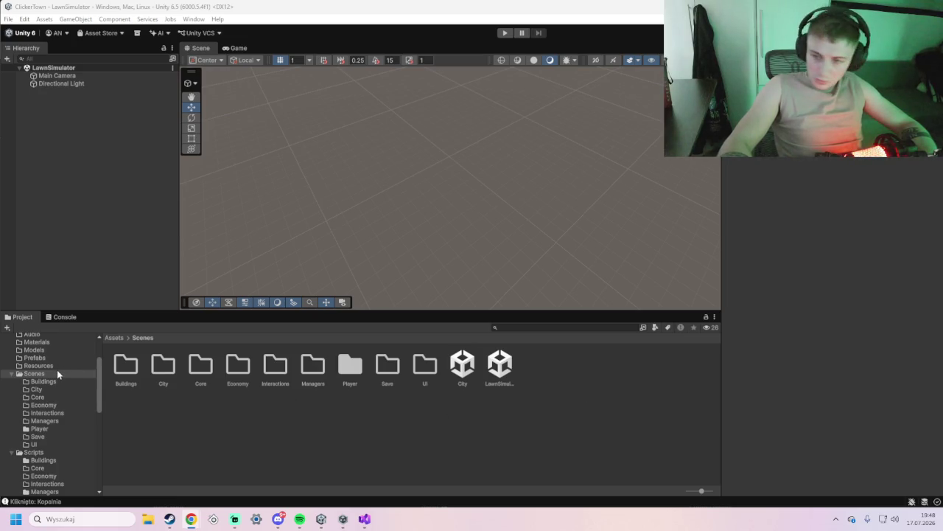
{"action": "double_click", "coordinate": [312, 368]}
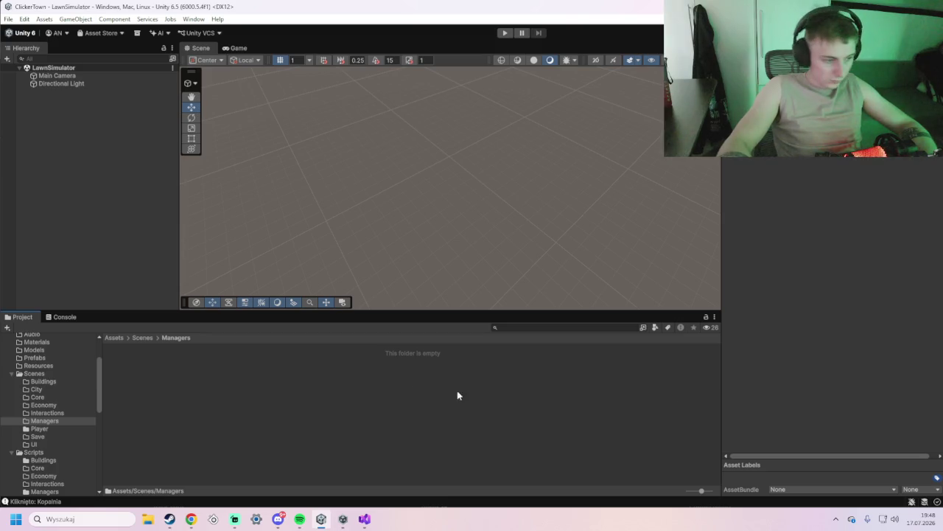
{"action": "scroll", "coordinate": [72, 377], "scroll_direction": "up", "scroll_amount": 3}
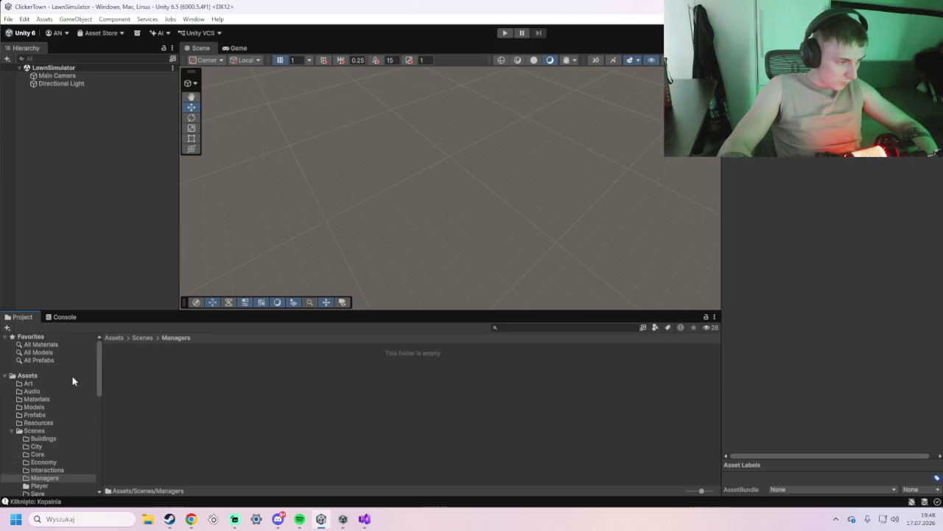
{"action": "key", "text": "alt+Tab"}
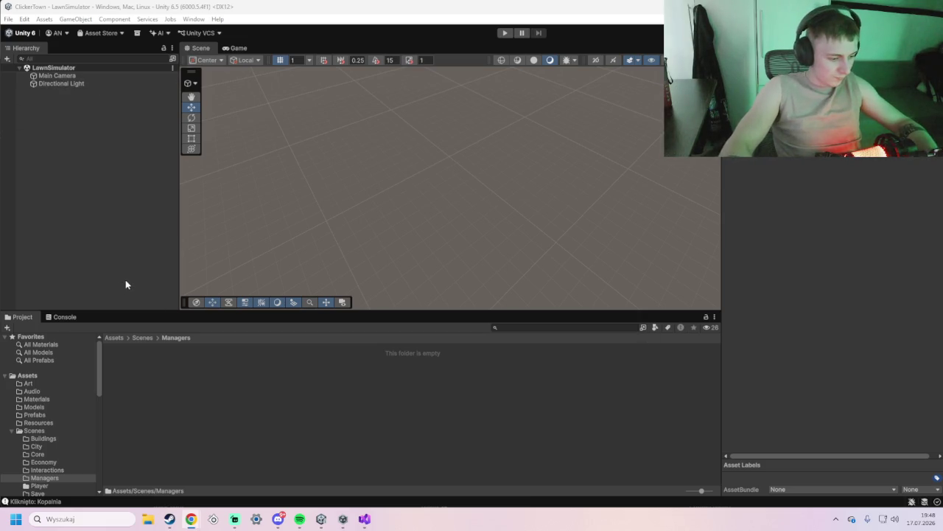
{"action": "key", "text": "super+shift+s"}
{"action": "left_click_drag", "start_coordinate": [3, 6], "coordinate": [541, 389]}
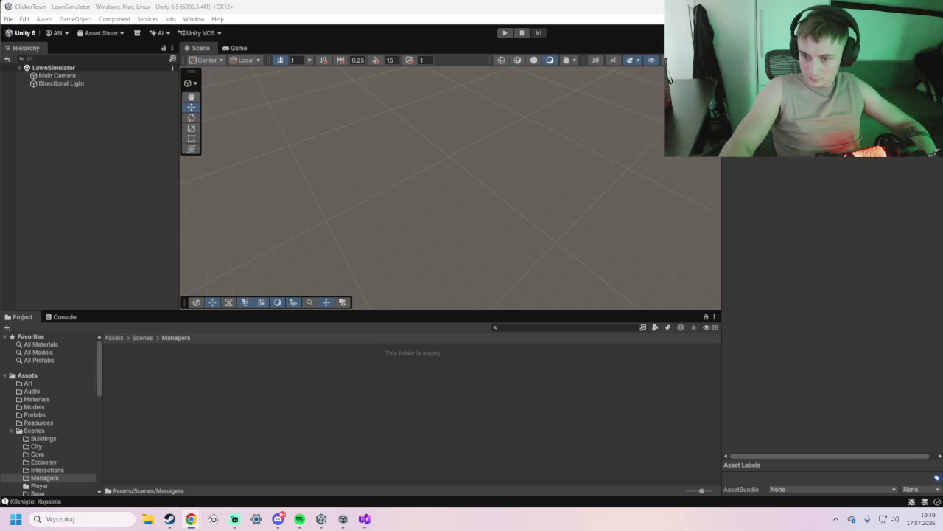
{"action": "left_click", "coordinate": [315, 390]}
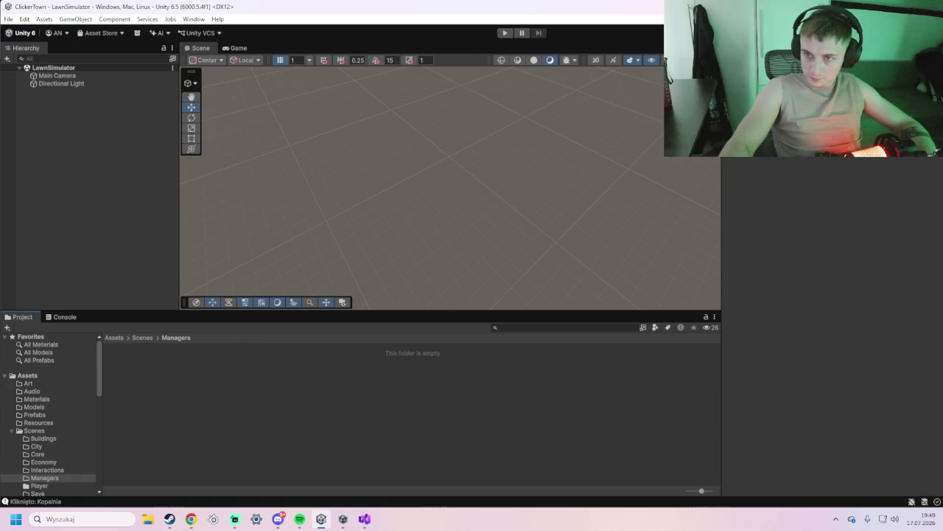
{"action": "right_click", "coordinate": [325, 380]}
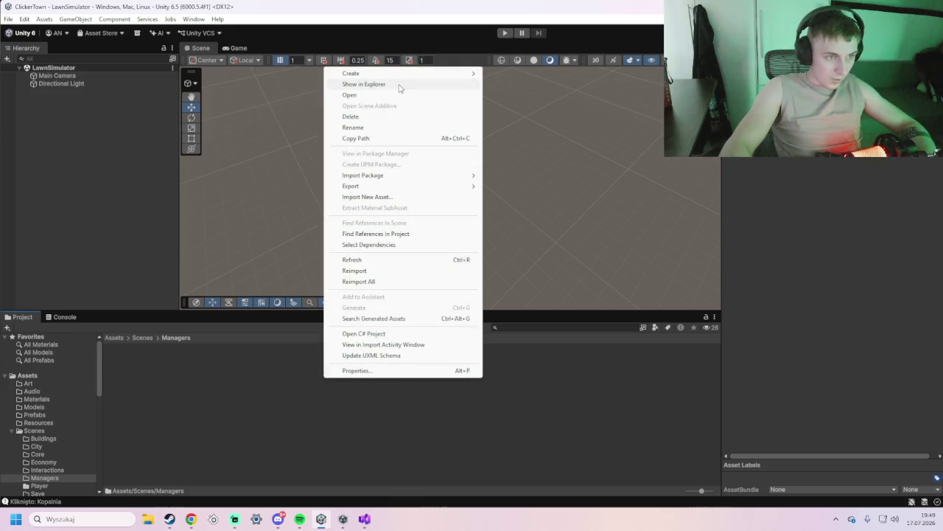
{"action": "mouse_move", "coordinate": [409, 73]}
{"action": "mouse_move", "coordinate": [532, 134]}
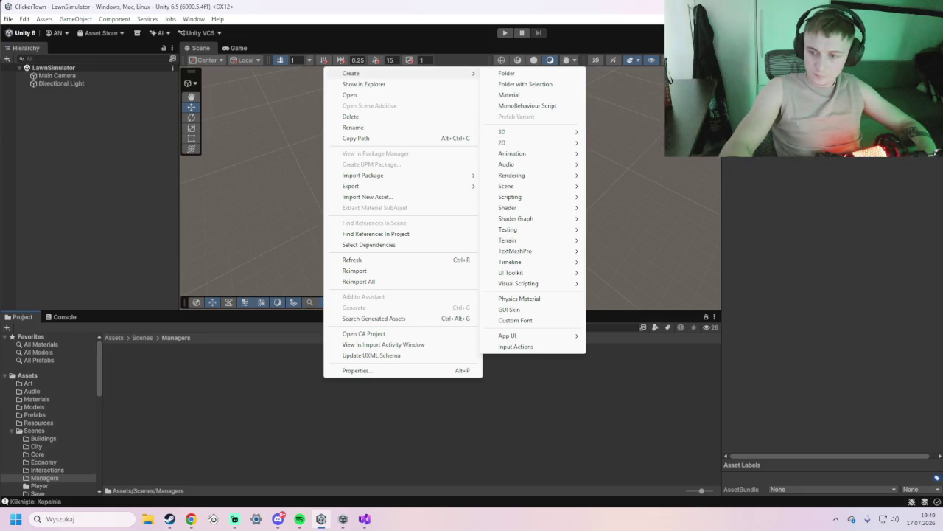
{"action": "key", "text": "Escape"}
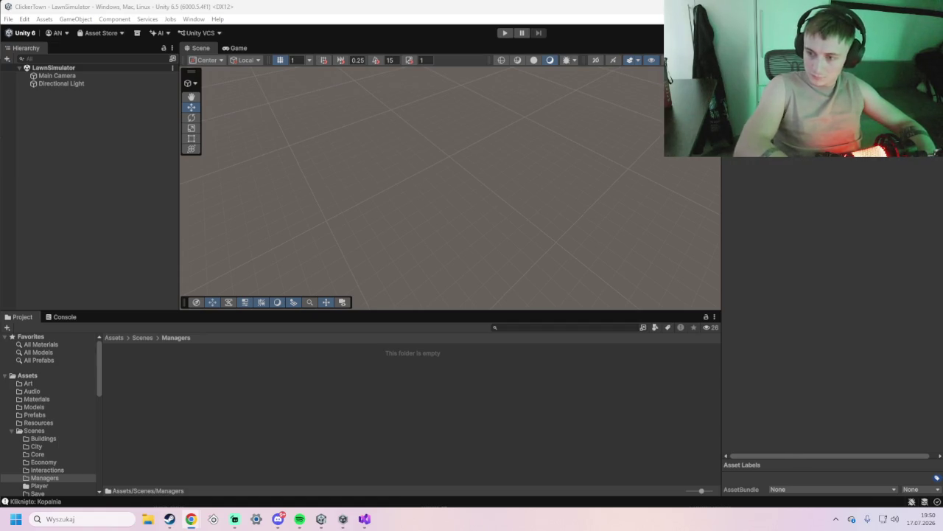
{"action": "key", "text": "alt+Tab"}
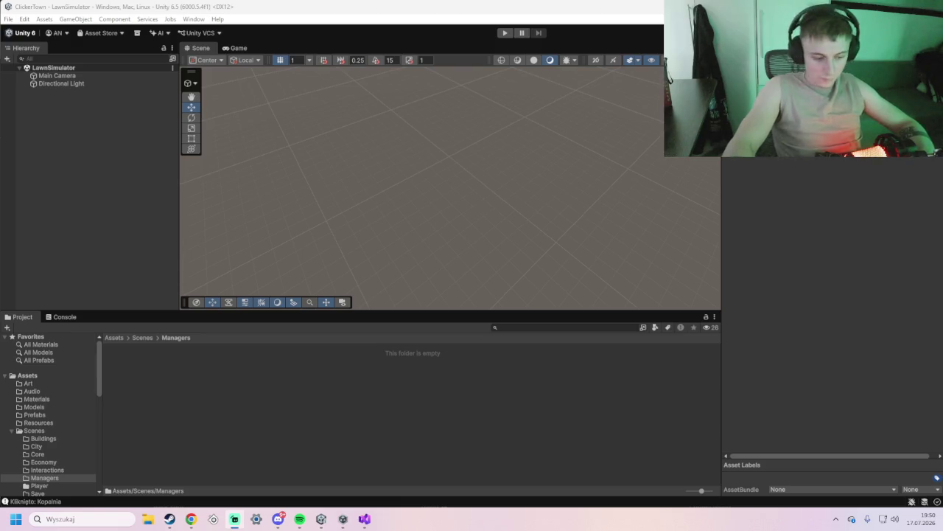
{"action": "key", "text": "alt+Tab"}
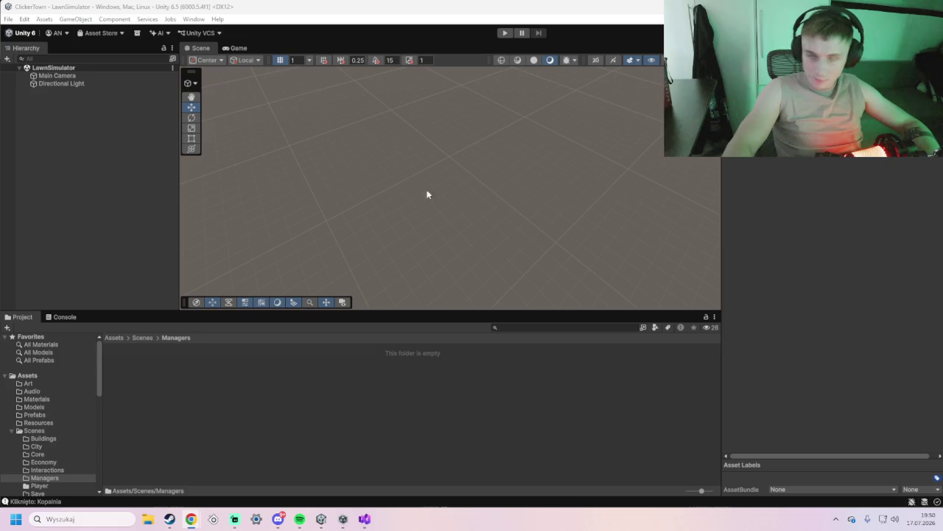
Run the LawnSimulator scene in Play mode, pause it, then stop it
{"action": "left_click", "coordinate": [505, 32]}
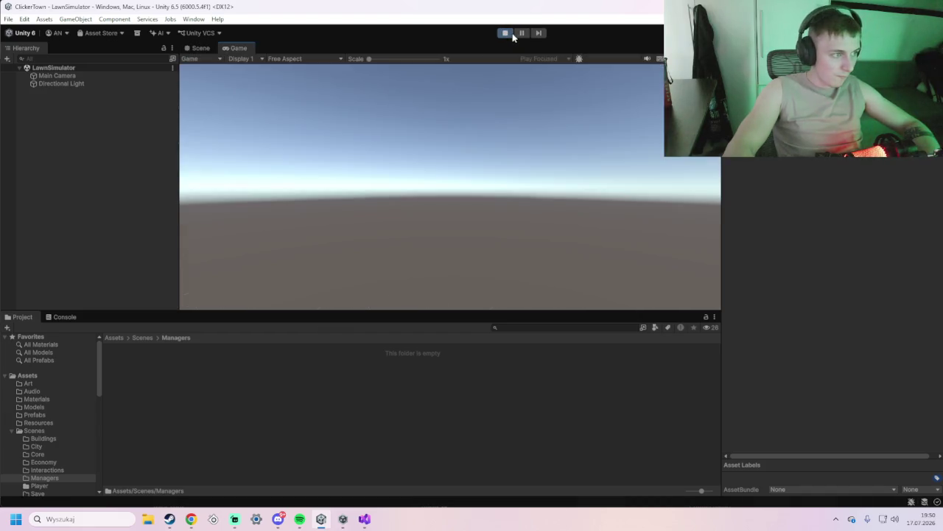
{"action": "left_click", "coordinate": [522, 33]}
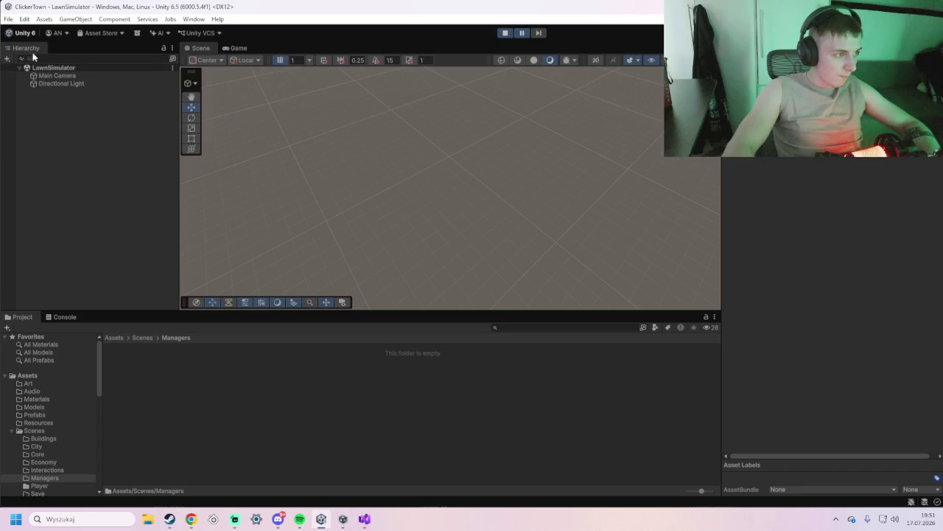
{"action": "left_click", "coordinate": [6, 59]}
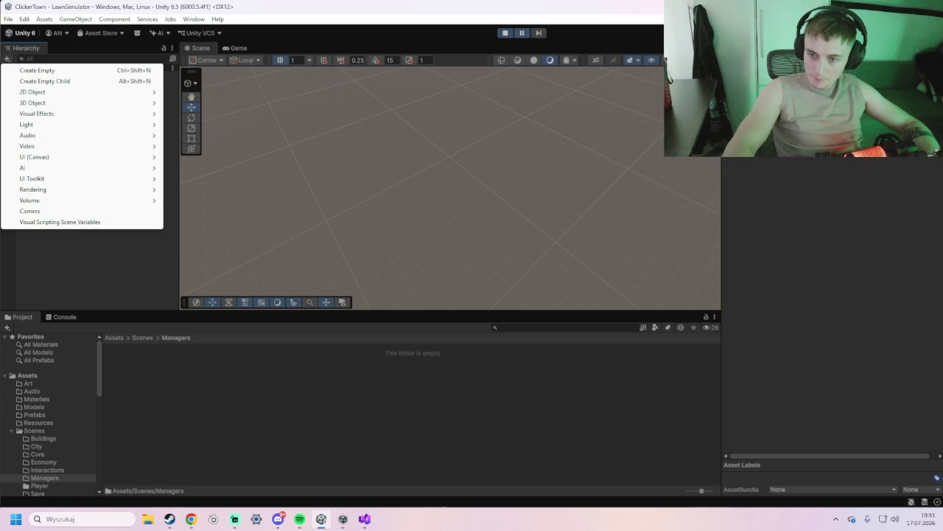
{"action": "key", "text": "alt+Tab"}
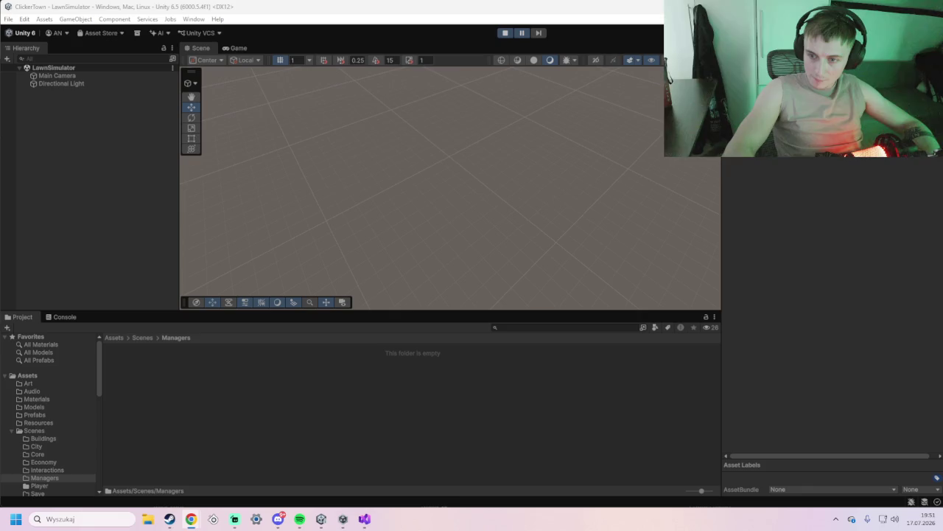
{"action": "left_click", "coordinate": [64, 67]}
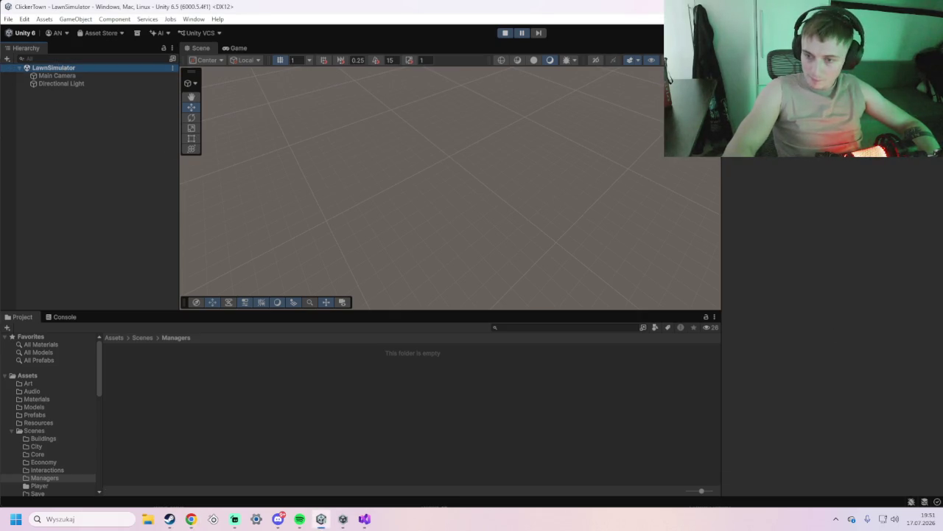
{"action": "left_click", "coordinate": [505, 32]}
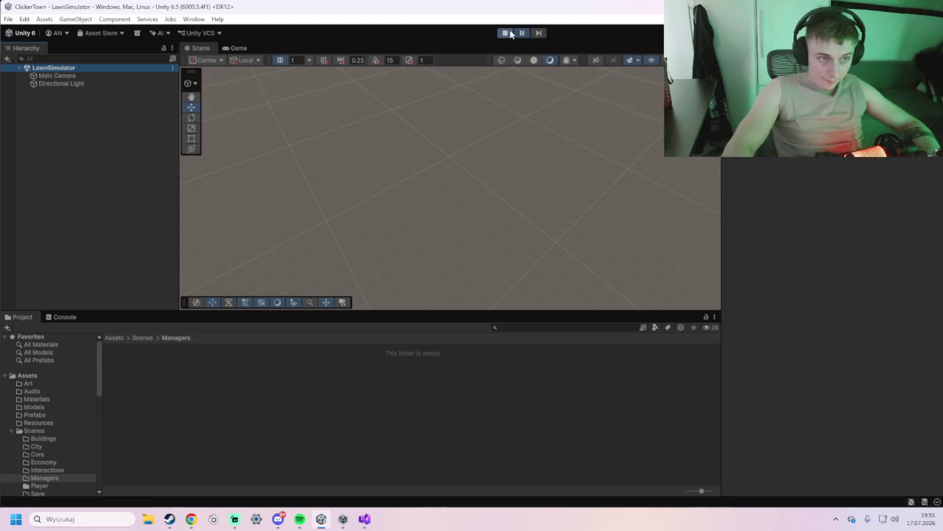
Browse to the Assets root and open the Scripts folder
{"action": "left_click", "coordinate": [93, 66]}
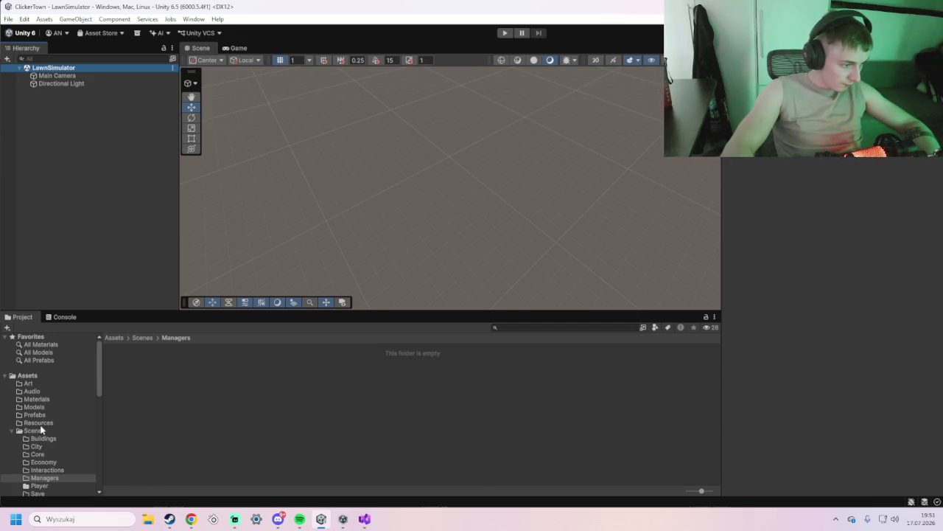
{"action": "left_click", "coordinate": [31, 378]}
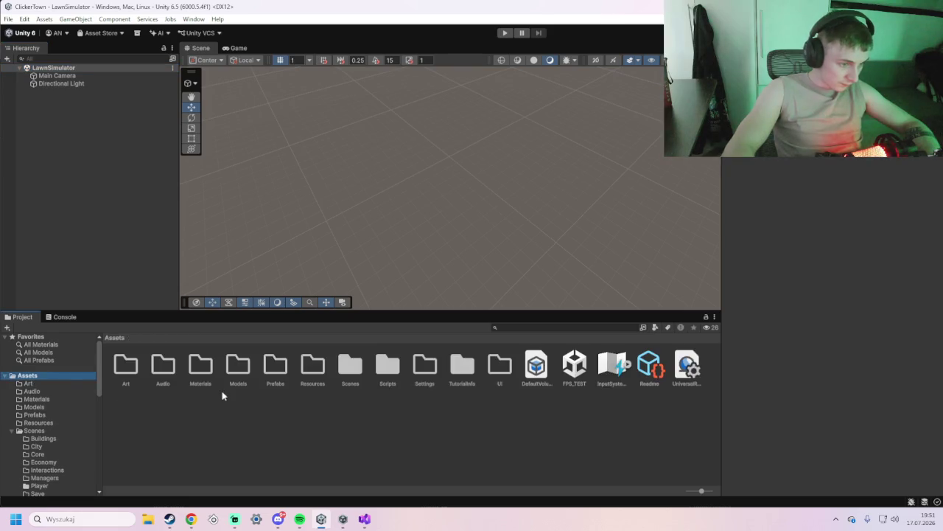
{"action": "double_click", "coordinate": [383, 373]}
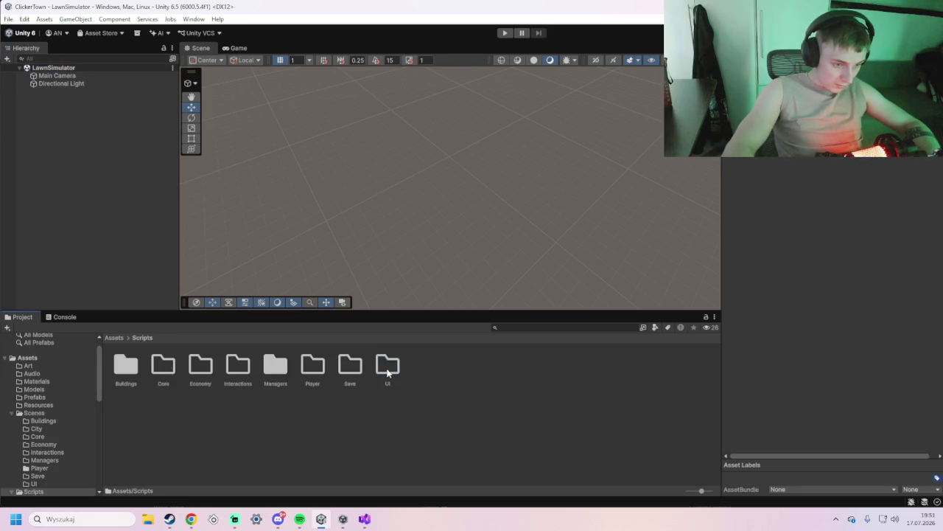
Open Scripts/Managers, preview ClickerTownBuildingManager.cs in the Inspector, and snip its code
{"action": "double_click", "coordinate": [273, 366]}
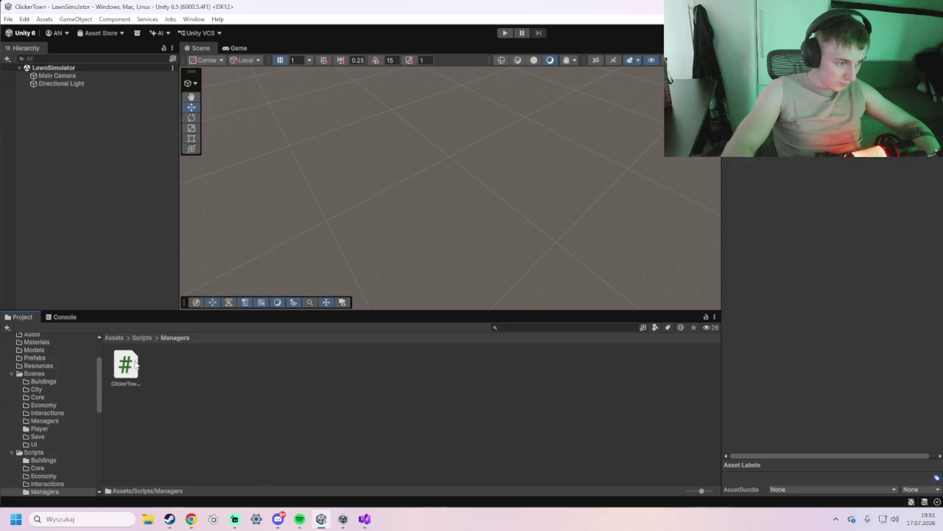
{"action": "left_click", "coordinate": [131, 366]}
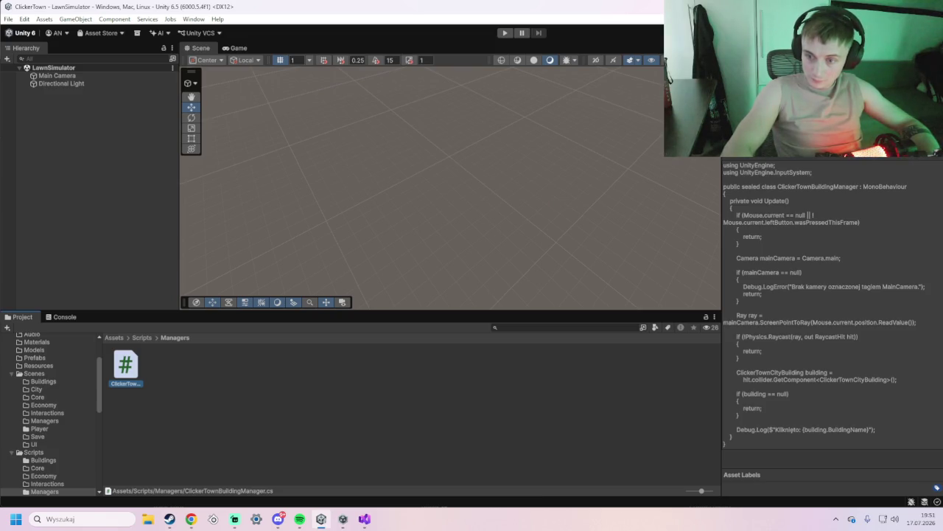
{"action": "key", "text": "super+shift+s"}
{"action": "left_click_drag", "start_coordinate": [1, 44], "coordinate": [387, 235]}
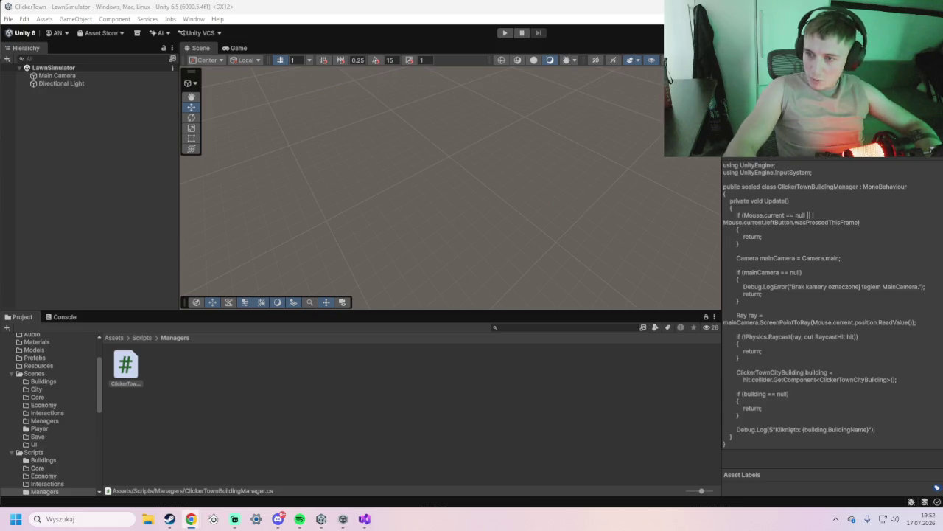
Create NewMonoBehaviourScript.cs with the default name in Scripts/Managers and check Visual Studio
{"action": "right_click", "coordinate": [311, 379]}
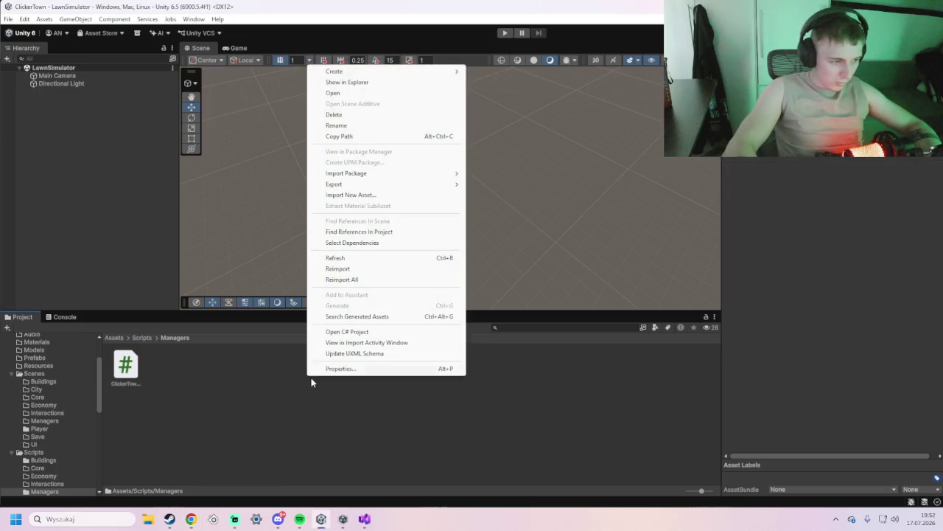
{"action": "mouse_move", "coordinate": [374, 74]}
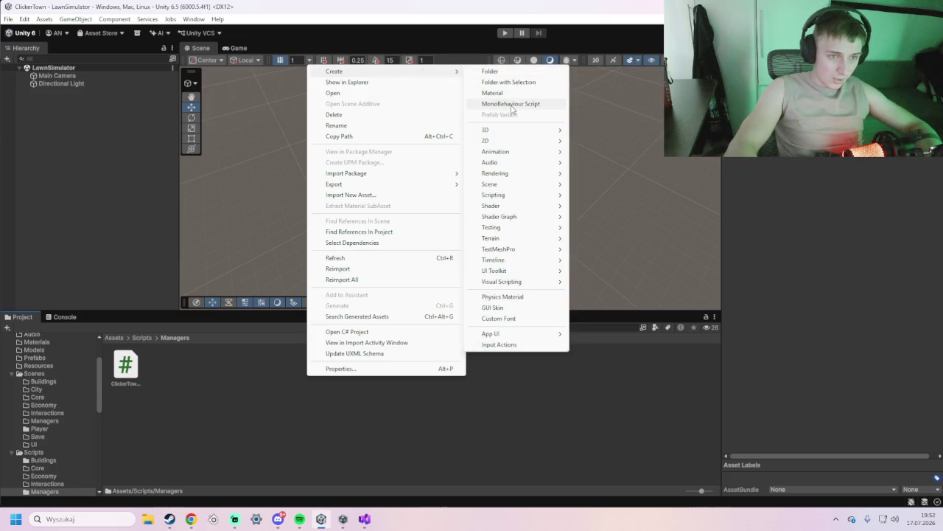
{"action": "left_click", "coordinate": [516, 104]}
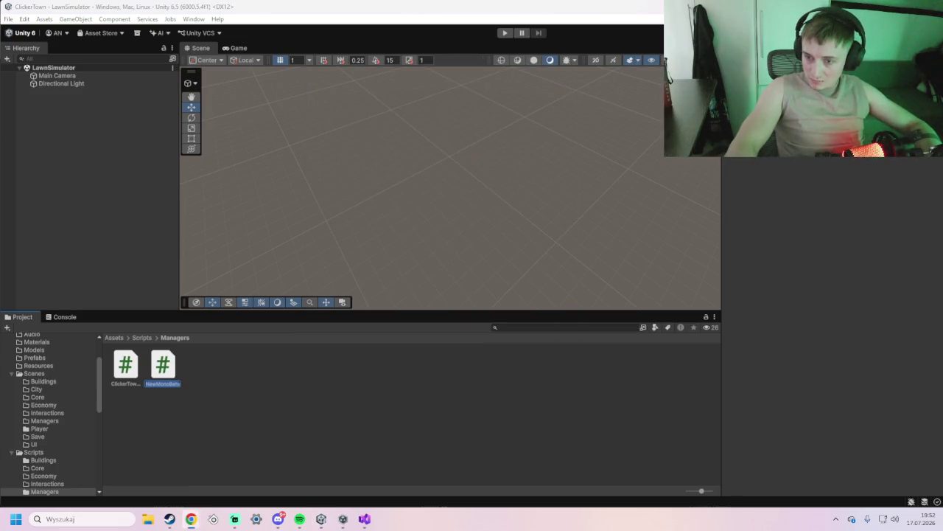
{"action": "left_click", "coordinate": [161, 385]}
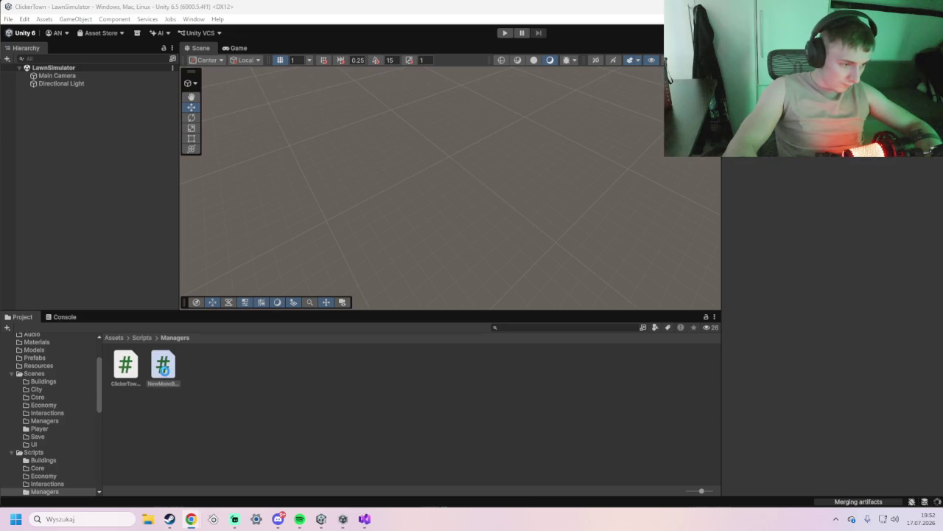
{"action": "left_click", "coordinate": [581, 269]}
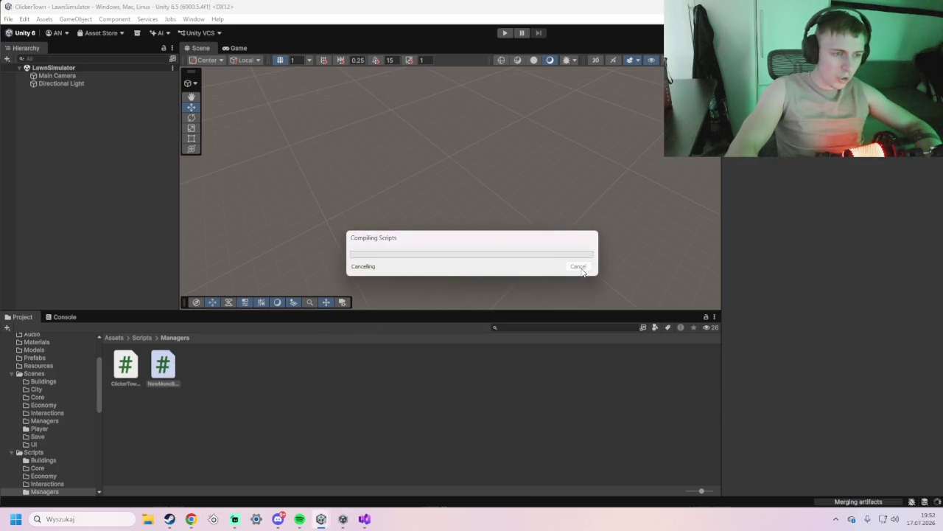
{"action": "left_click", "coordinate": [364, 519]}
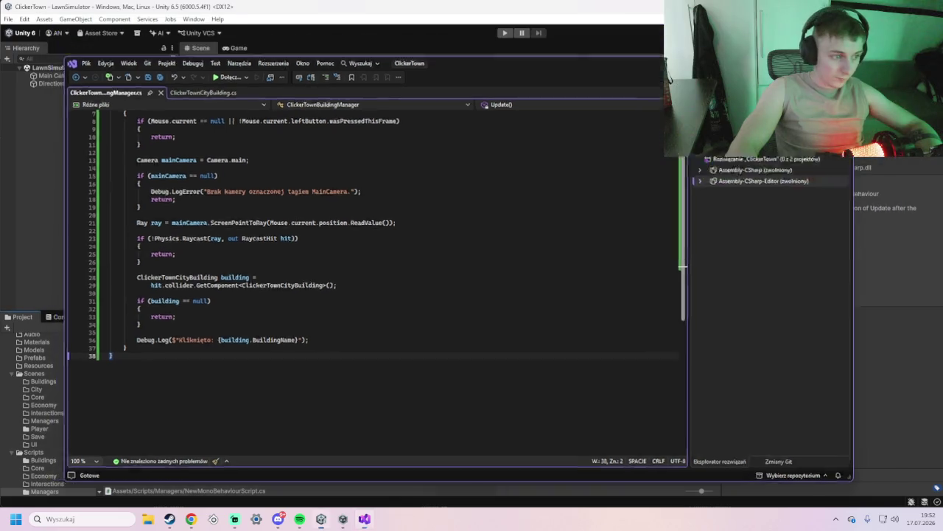
{"action": "key", "text": "alt+Tab"}
{"action": "right_click", "coordinate": [163, 363]}
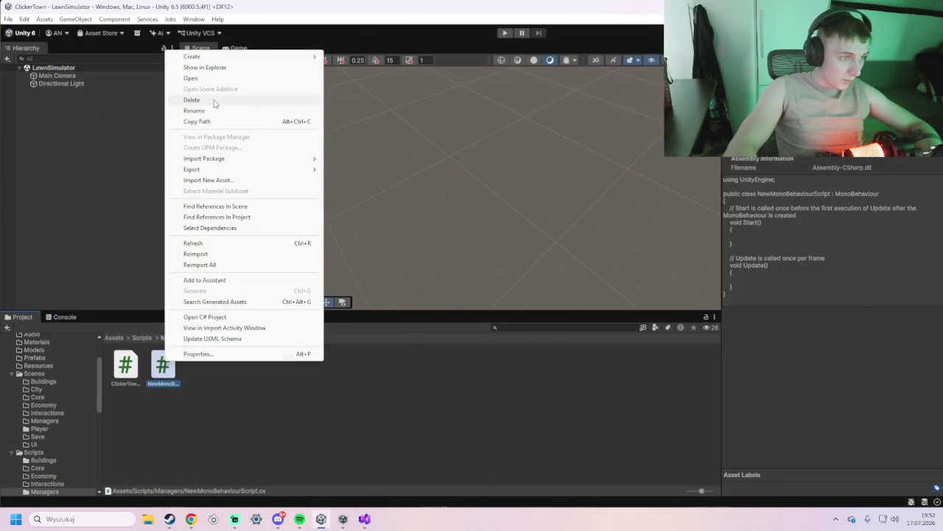
Rename the new MonoBehaviour script to ClickerTownSceneReturn.cs
{"action": "left_click", "coordinate": [209, 109]}
{"action": "type", "text": "MainSceneReturn"}
{"action": "key", "text": "Return"}
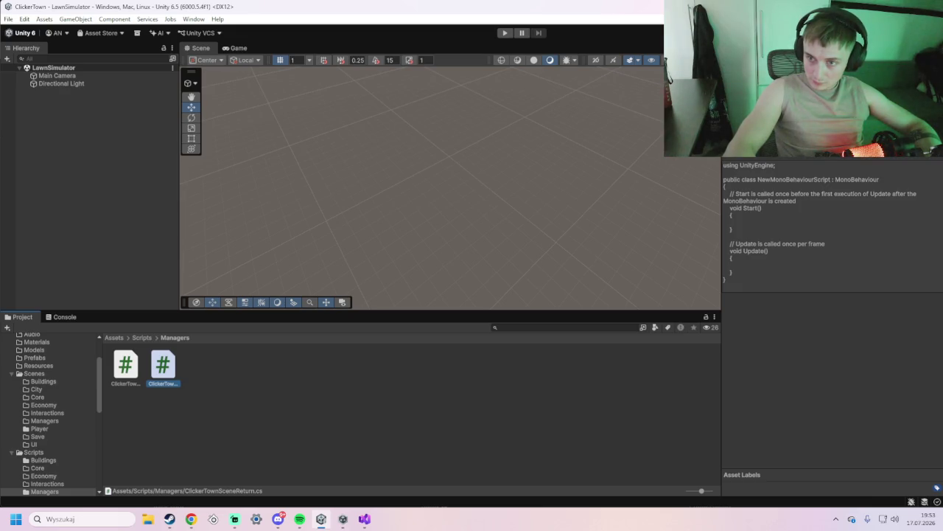
Replace the script's template code with code loading the City scene on Escape, and save
{"action": "double_click", "coordinate": [163, 369]}
{"action": "mouse_move", "coordinate": [204, 232]}
{"action": "left_mouse_down"}
{"action": "mouse_move", "coordinate": [125, 107]}
{"action": "mouse_move", "coordinate": [95, 86]}
{"action": "left_mouse_up"}
{"action": "type", "text": "using UnityEngine; using UnityEngine.InputSystem; using UnityEngine.SceneManagement;  public sealed class ClickerTownSceneReturn : MonoBehaviour {     [SerializeField] private string citySceneName = \"City\";      private void Update()     {         if (Keyboard.current == null ||             !Keyboard.current.escapeKey.wasPressedThisFrame)         {             return;         }          if (!Application.CanStreamedLevelBeLoaded(citySceneName))         {             Debug.LogError($\"Nie można wczytać sceny: {citySceneName}\");             return;         }          SceneManager.LoadScene(citySceneName);     } }"}
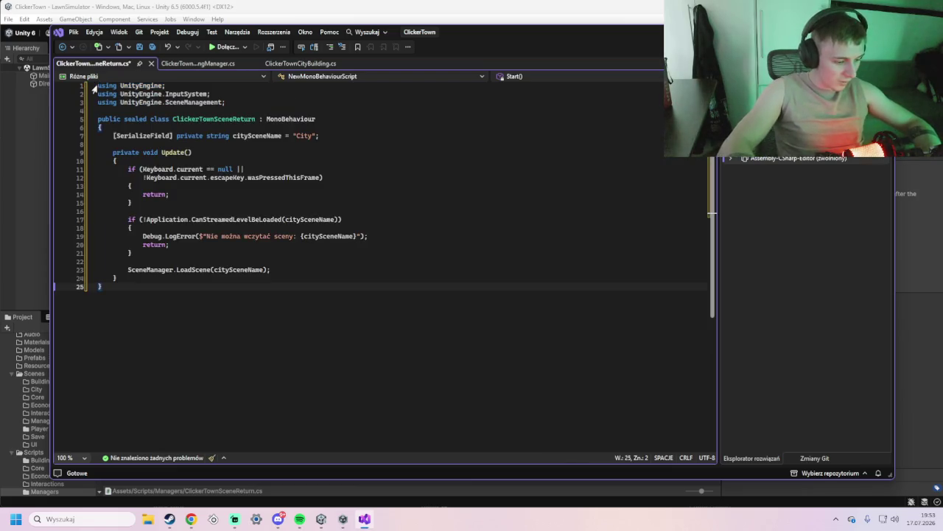
{"action": "key", "text": "ctrl+s"}
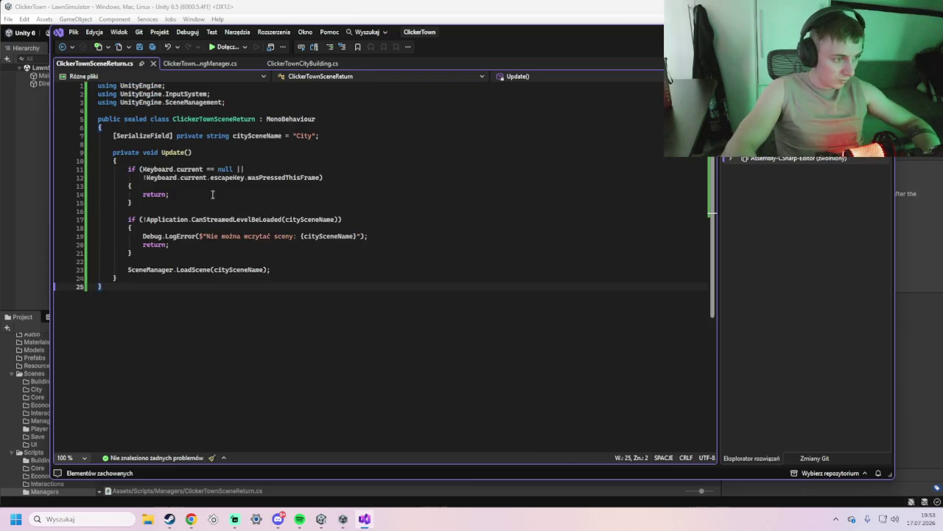
{"action": "left_click", "coordinate": [890, 239]}
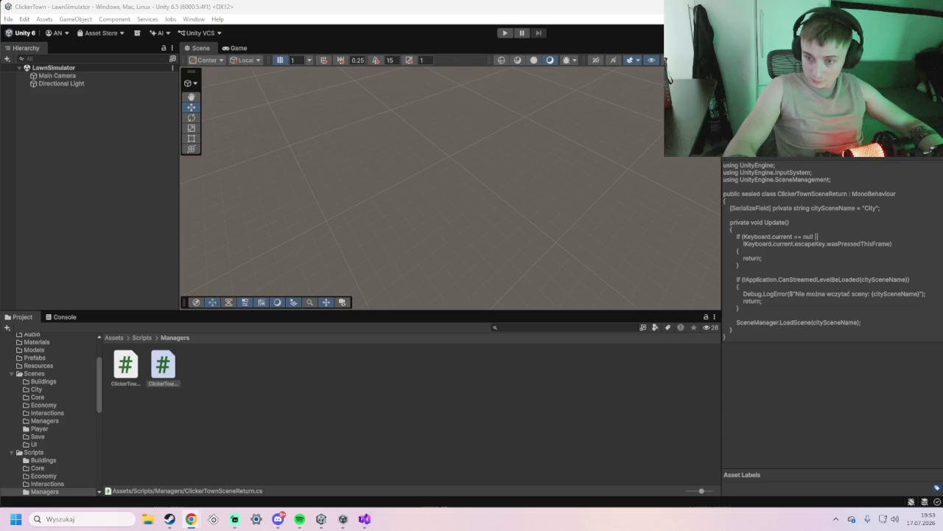
Create an empty GameObject in the LawnSimulator Hierarchy and name it SceneReturnManager
{"action": "right_click", "coordinate": [59, 115]}
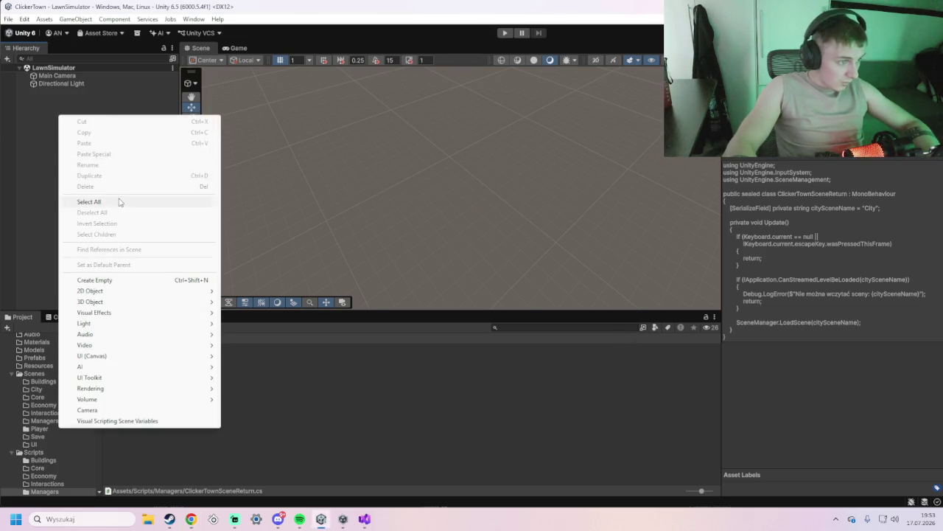
{"action": "left_click", "coordinate": [115, 282]}
{"action": "key", "text": "Return"}
{"action": "right_click", "coordinate": [95, 94]}
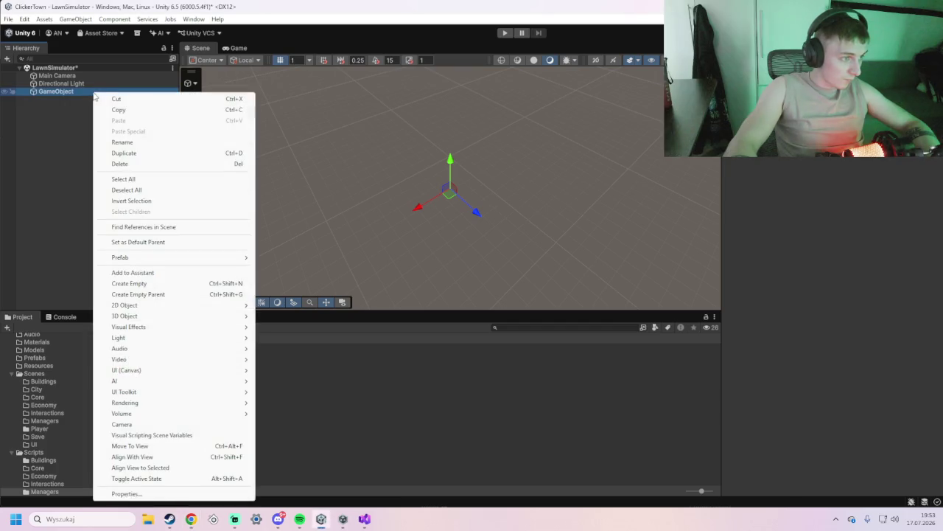
{"action": "left_click", "coordinate": [134, 143]}
{"action": "type", "text": "SceneReturnManager"}
{"action": "key", "text": "Return"}
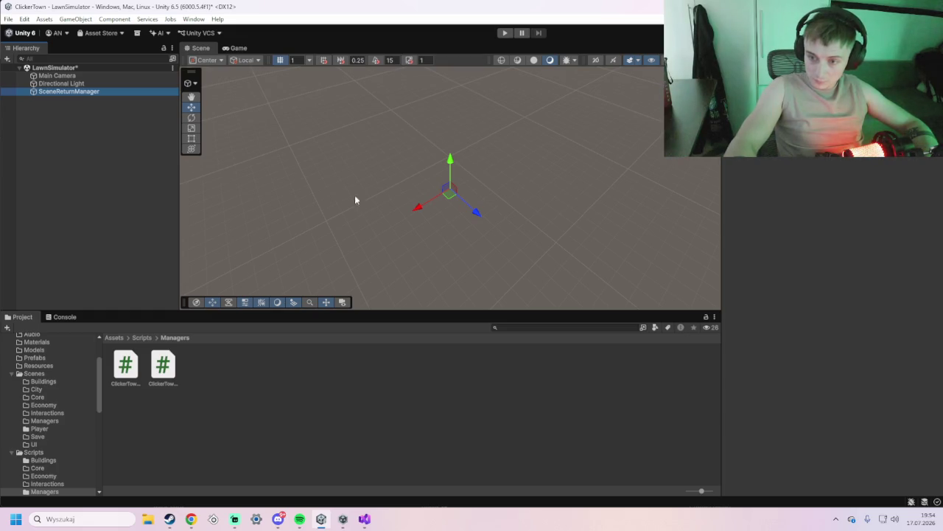
Drag the ClickerTownSceneReturn script into the scene and parent it under SceneReturnManager
{"action": "left_click", "coordinate": [59, 90]}
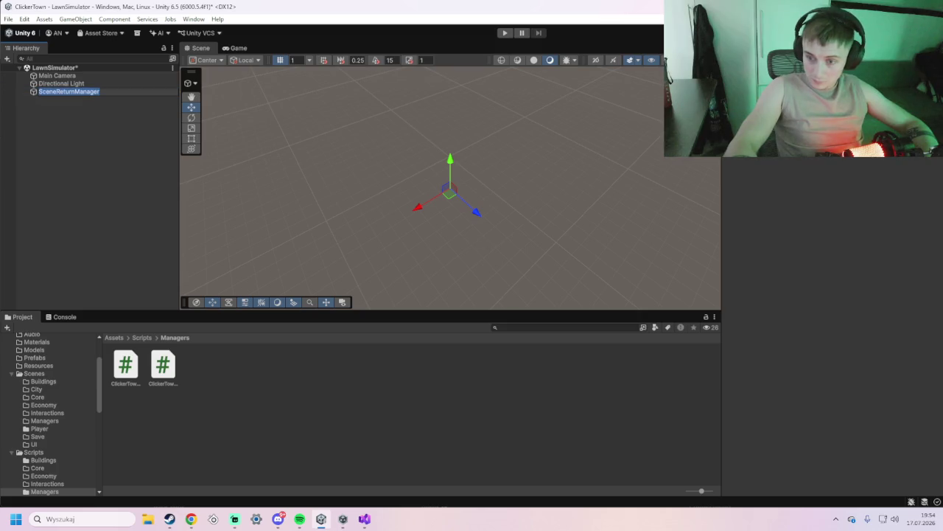
{"action": "mouse_move", "coordinate": [166, 373]}
{"action": "left_mouse_down"}
{"action": "mouse_move", "coordinate": [101, 104]}
{"action": "mouse_move", "coordinate": [87, 93]}
{"action": "left_mouse_up"}
{"action": "left_click", "coordinate": [86, 93]}
{"action": "left_click_drag", "start_coordinate": [89, 98], "coordinate": [89, 98]}
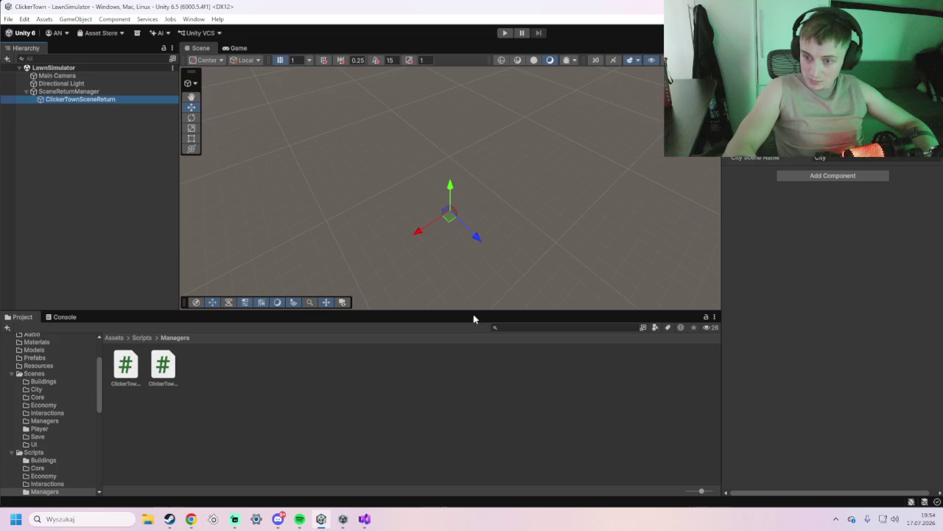
Open the City scene from the Scenes folder and run it in Play mode
{"action": "left_click", "coordinate": [35, 373]}
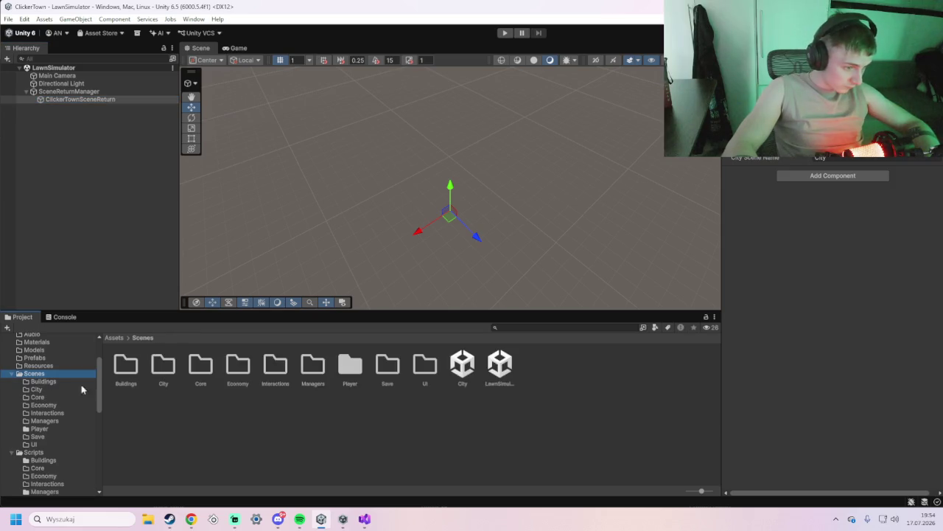
{"action": "double_click", "coordinate": [462, 365]}
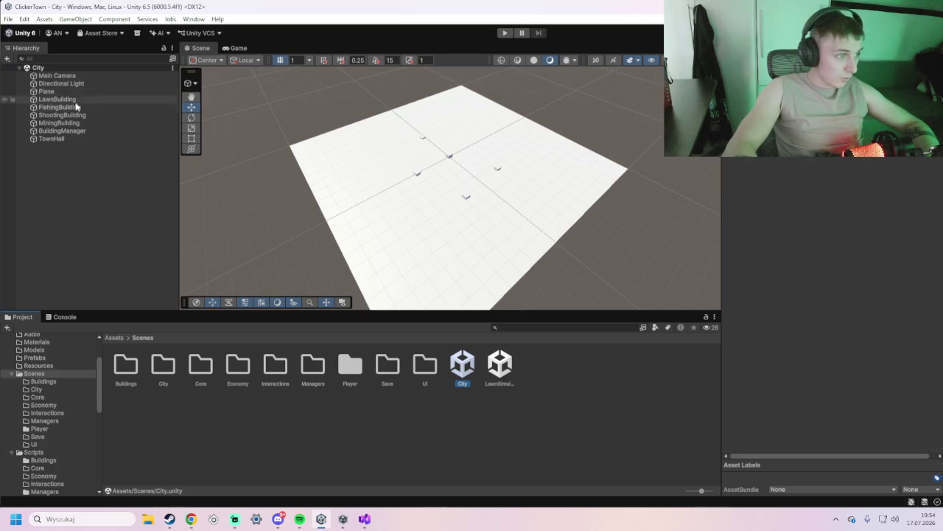
{"action": "left_click", "coordinate": [505, 33]}
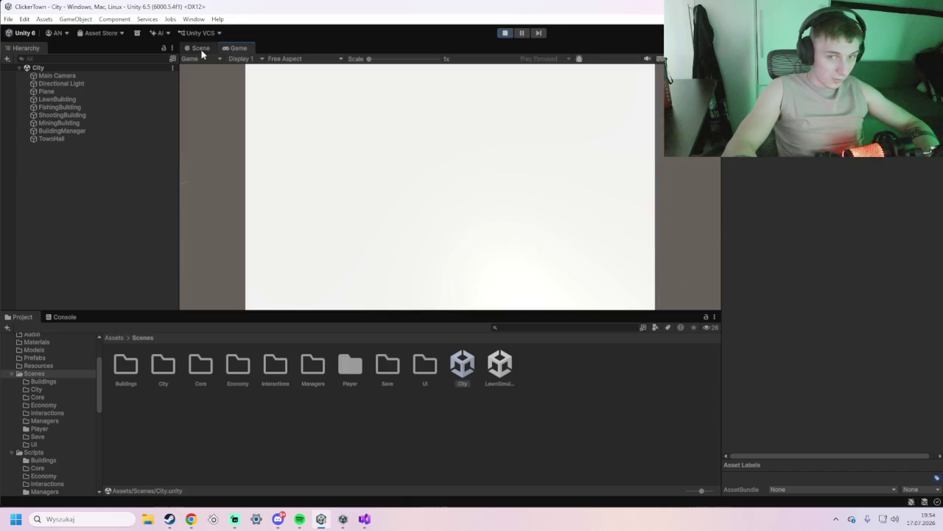
In Play mode, click the Koszenie, Łowienie, Strzelnica and Kopalnia buildings and watch the Console logs
{"action": "left_click", "coordinate": [71, 76]}
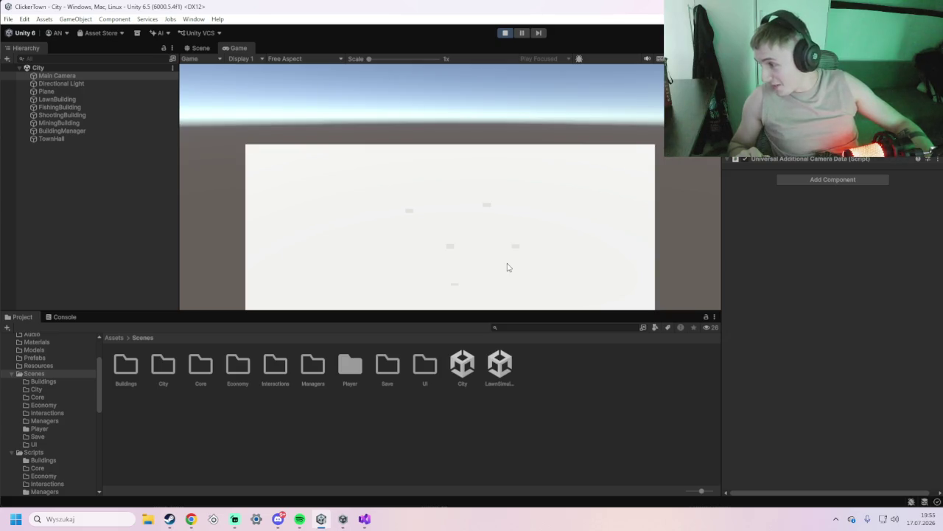
{"action": "left_click", "coordinate": [455, 286]}
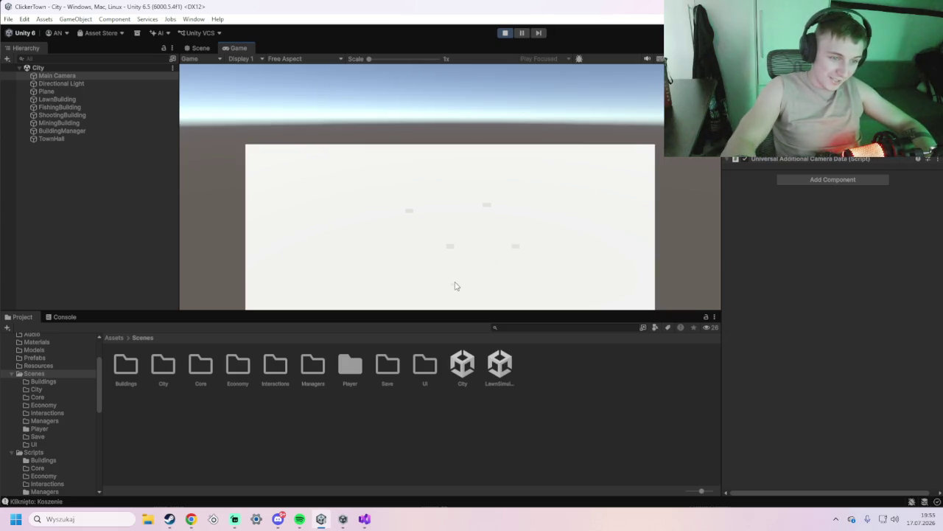
{"action": "left_click", "coordinate": [516, 247]}
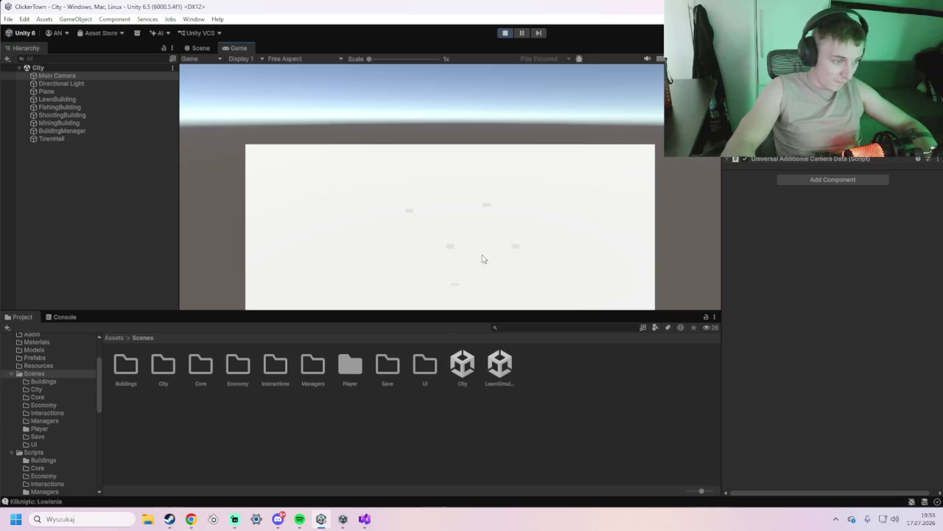
{"action": "left_click", "coordinate": [64, 317]}
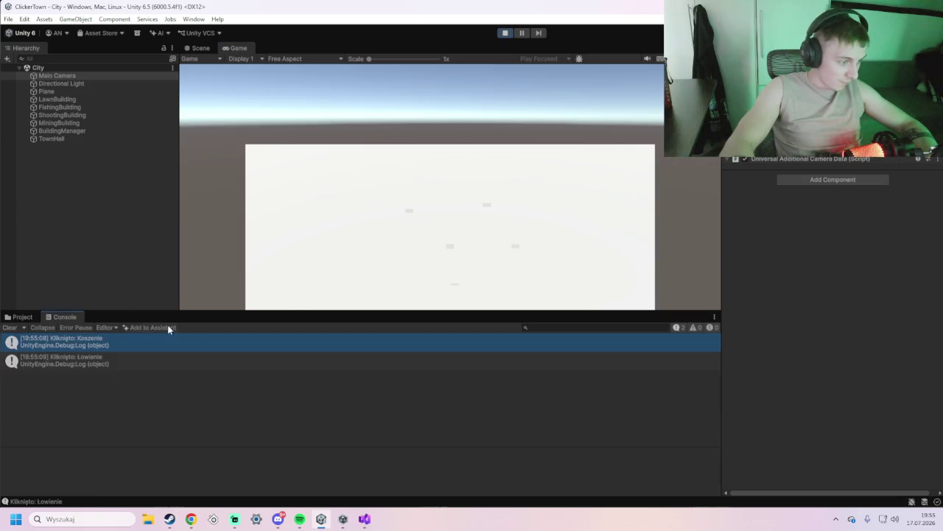
{"action": "left_click", "coordinate": [517, 247]}
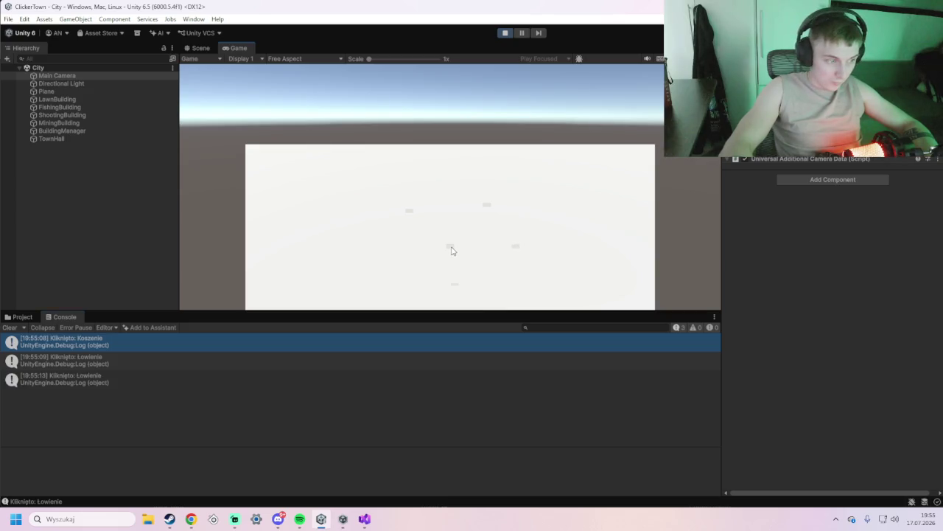
{"action": "left_click", "coordinate": [485, 208]}
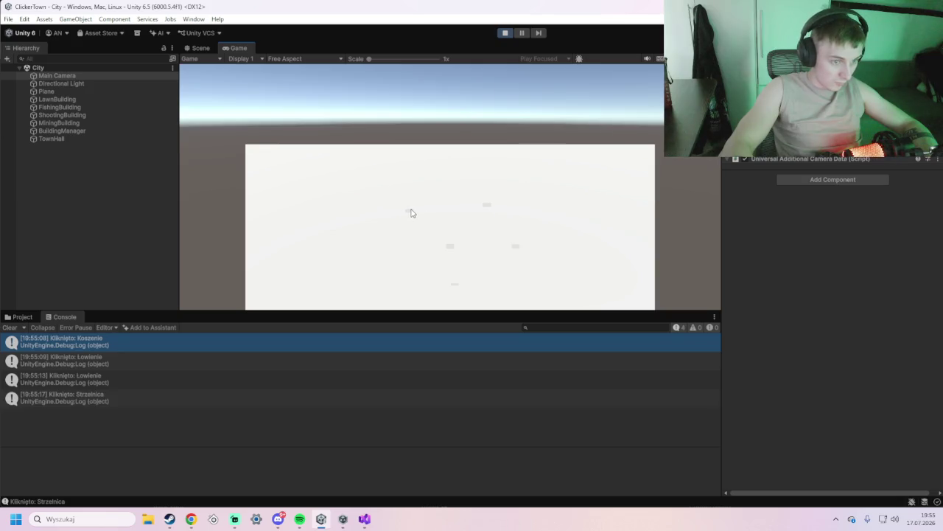
{"action": "left_click", "coordinate": [410, 212]}
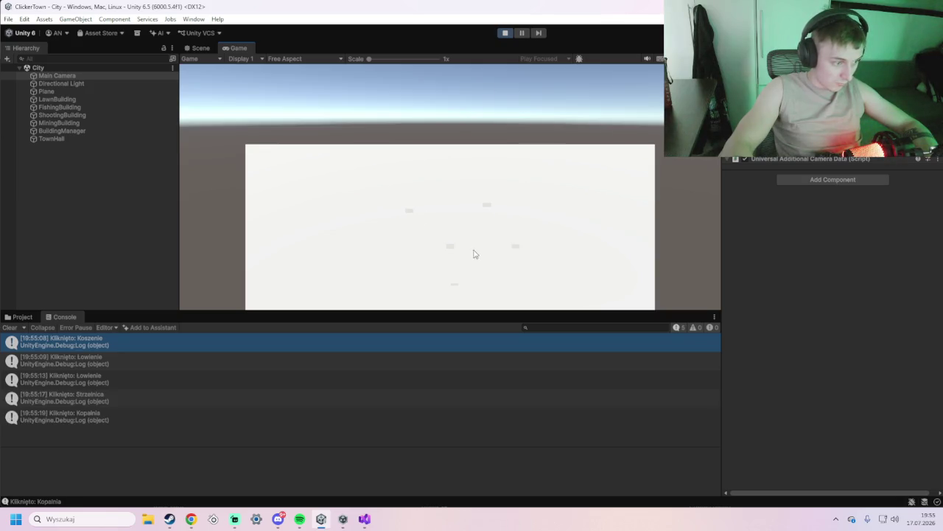
{"action": "left_click", "coordinate": [516, 246]}
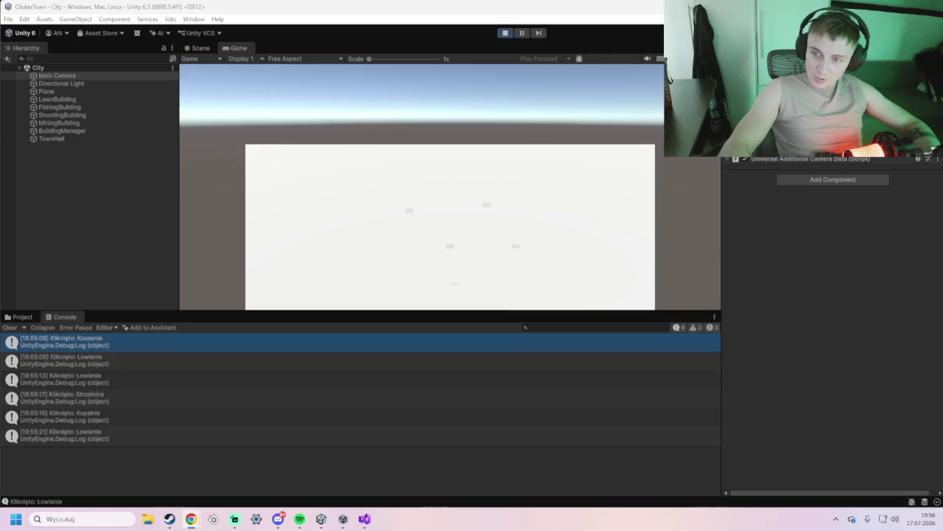
Stop Play mode and browse to Assets/Scripts/Managers to preview ClickerTownBuildingManager.cs
{"action": "left_click", "coordinate": [505, 32]}
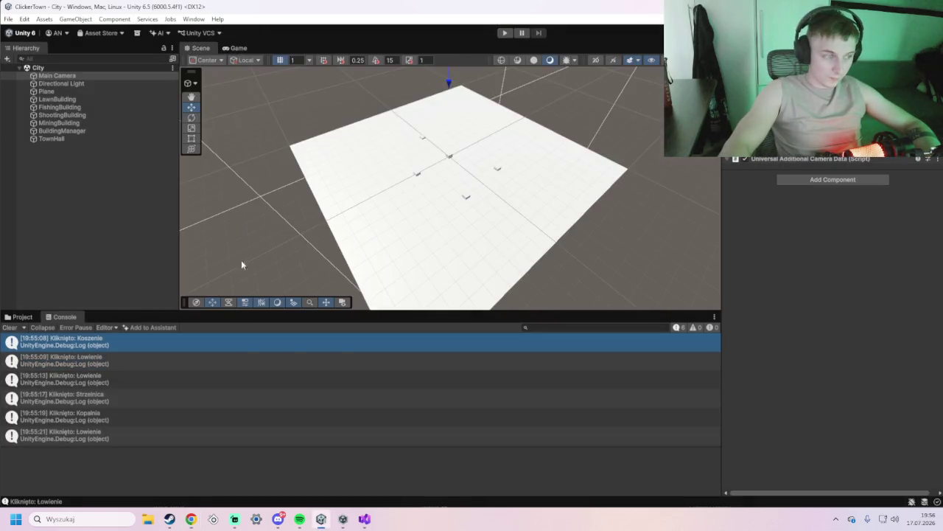
{"action": "left_click", "coordinate": [19, 318]}
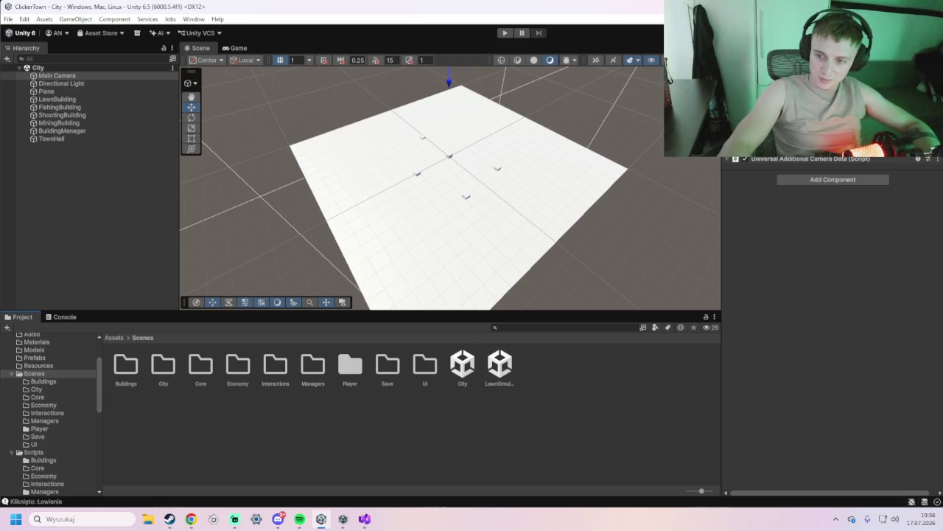
{"action": "key", "text": "alt+Tab"}
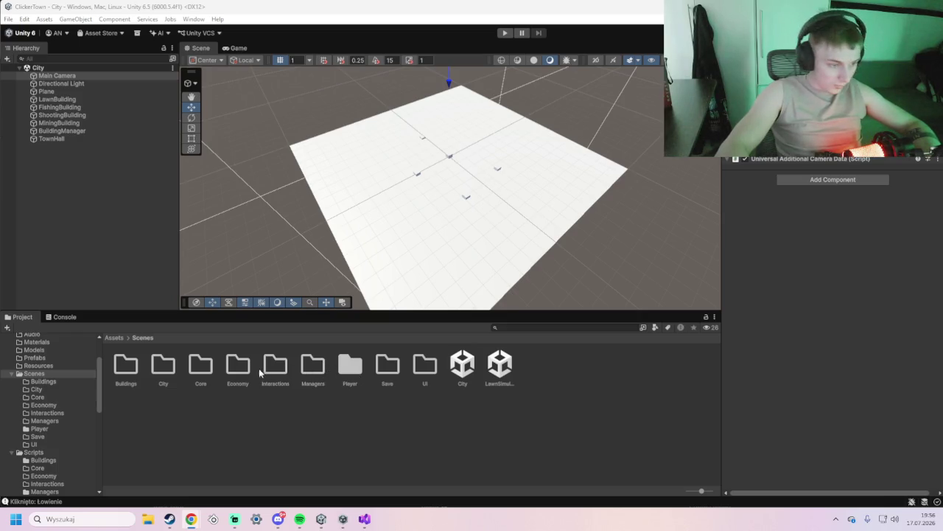
{"action": "scroll", "coordinate": [62, 366], "scroll_direction": "up", "scroll_amount": 2}
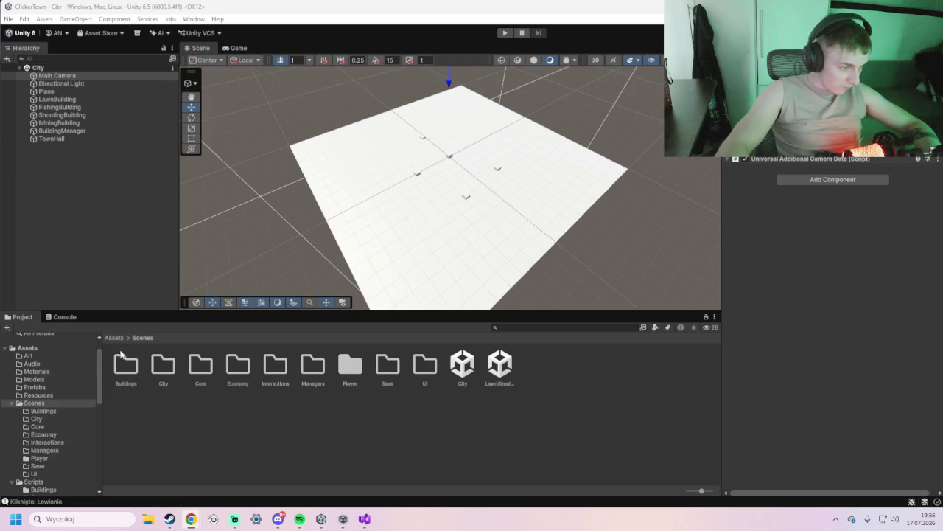
{"action": "left_click", "coordinate": [116, 339]}
{"action": "double_click", "coordinate": [388, 368]}
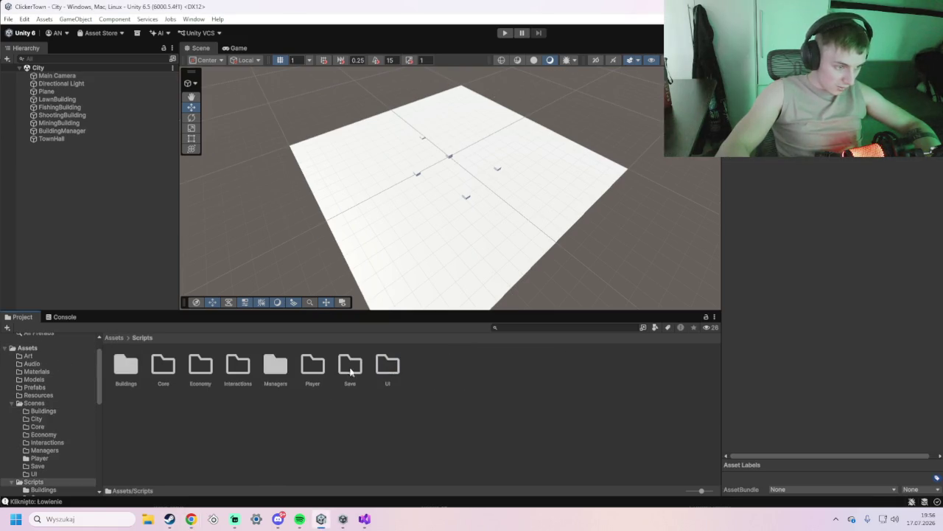
{"action": "double_click", "coordinate": [274, 367]}
{"action": "left_click", "coordinate": [125, 367]}
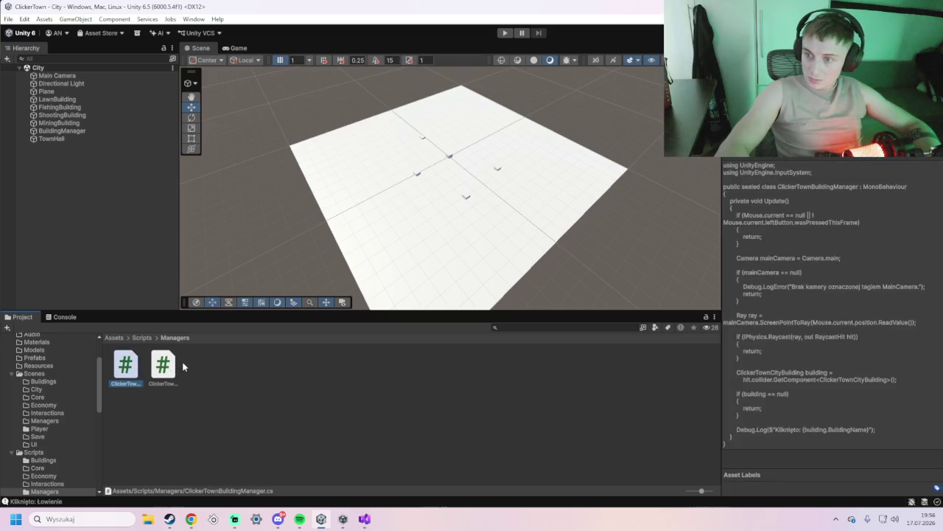
Open ClickerTownBuildingManager.cs in Visual Studio, paste new code over lines 7–38, then undo it
{"action": "double_click", "coordinate": [126, 366]}
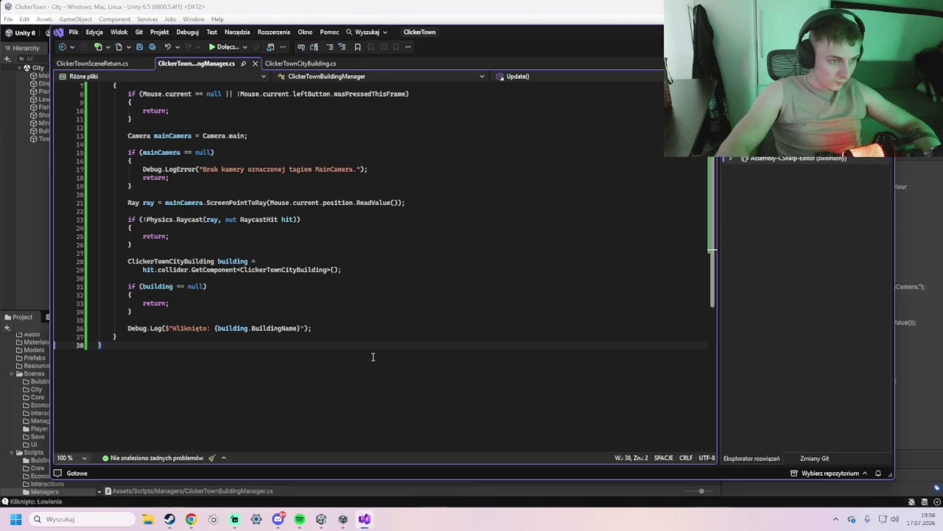
{"action": "mouse_move", "coordinate": [370, 353]}
{"action": "left_mouse_down"}
{"action": "mouse_move", "coordinate": [129, 169]}
{"action": "mouse_move", "coordinate": [119, 94]}
{"action": "left_mouse_up"}
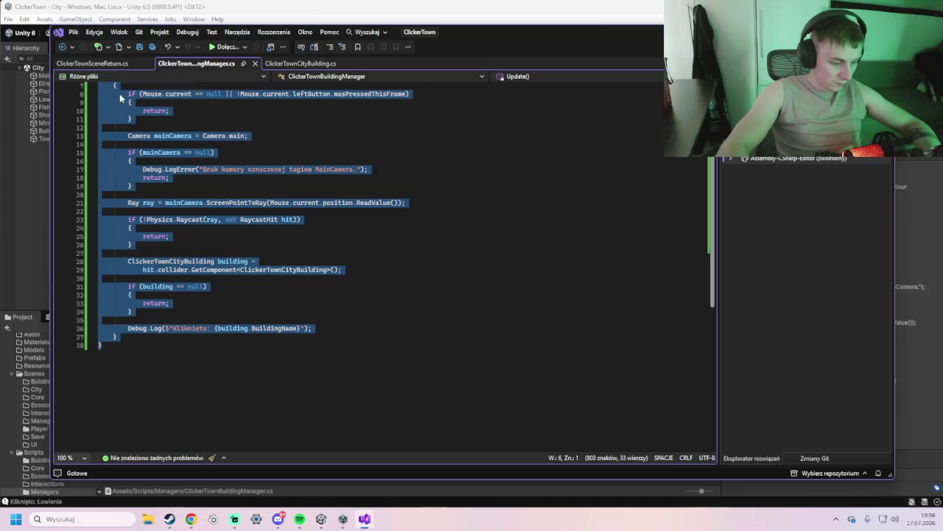
{"action": "key", "text": "Right"}
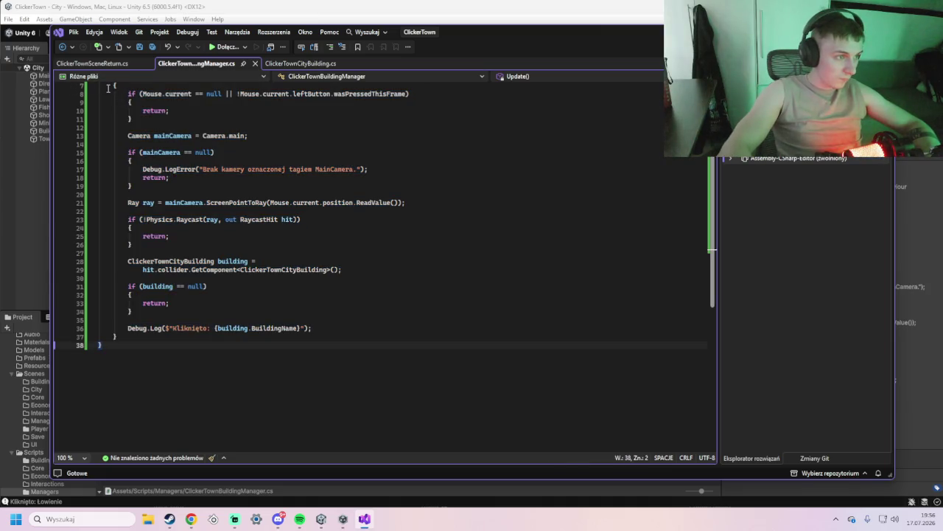
{"action": "mouse_move", "coordinate": [106, 86]}
{"action": "left_mouse_down"}
{"action": "mouse_move", "coordinate": [140, 233]}
{"action": "mouse_move", "coordinate": [385, 354]}
{"action": "left_mouse_up"}
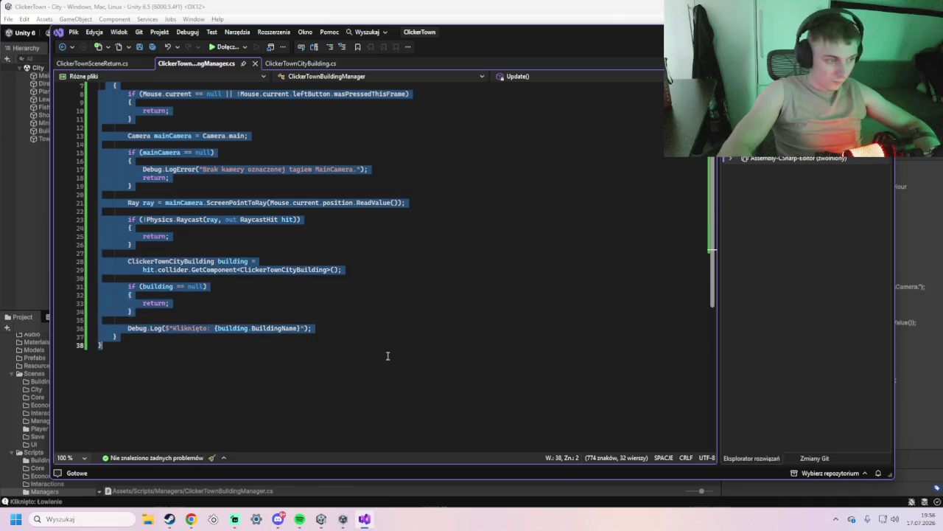
{"action": "key", "text": "ctrl+v"}
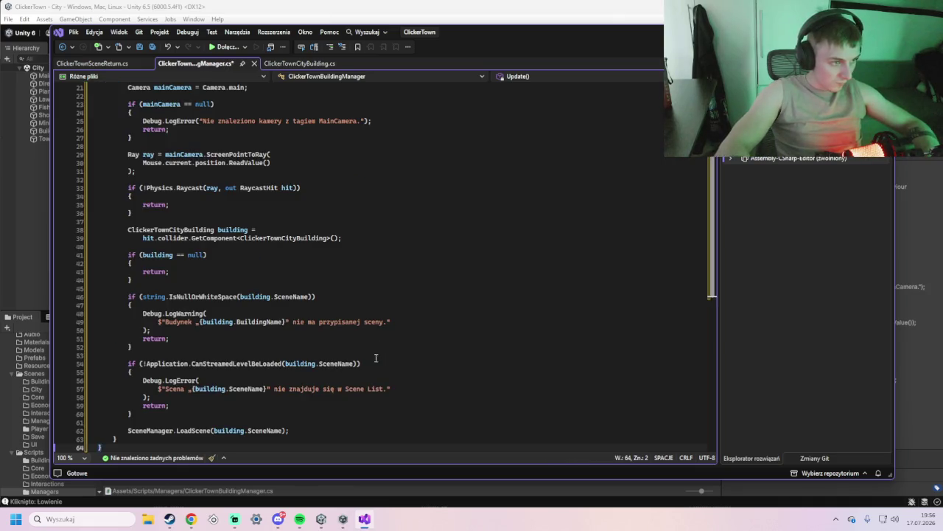
{"action": "scroll", "coordinate": [355, 348], "scroll_direction": "up", "scroll_amount": 6}
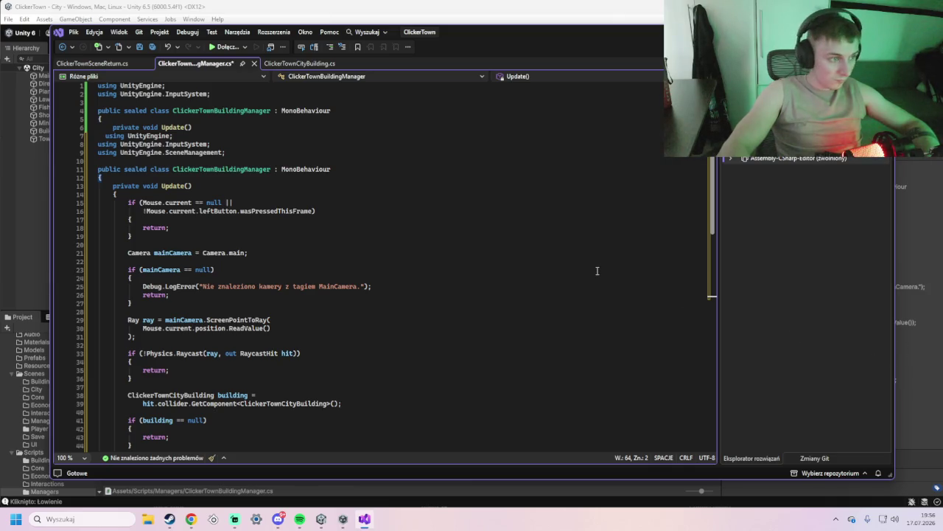
{"action": "key", "text": "ctrl+z"}
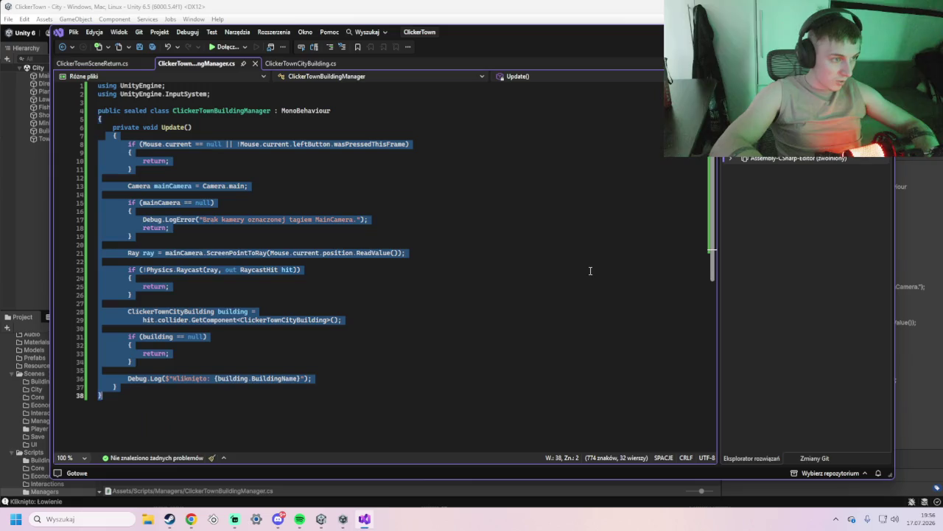
Replace the whole file with the new scene-loading version and save it
{"action": "mouse_move", "coordinate": [308, 396]}
{"action": "left_mouse_down"}
{"action": "mouse_move", "coordinate": [140, 202]}
{"action": "mouse_move", "coordinate": [94, 71]}
{"action": "left_mouse_up"}
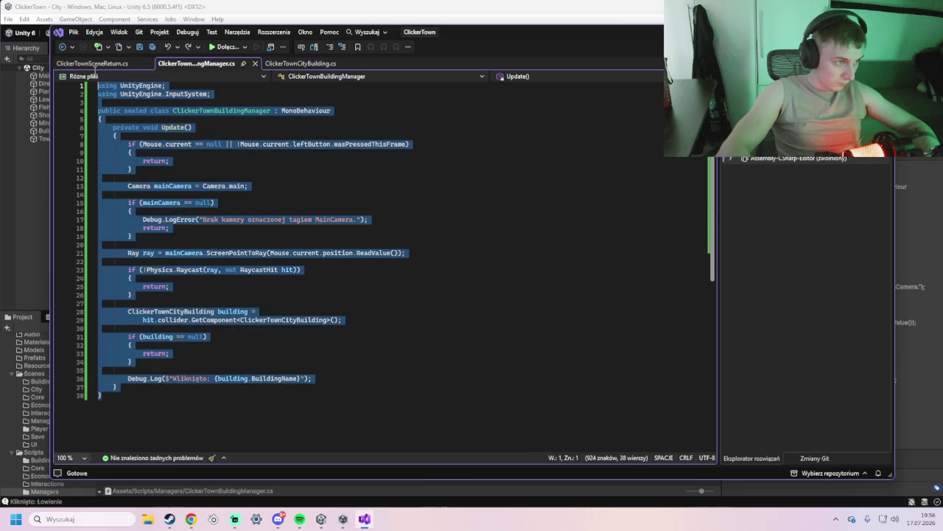
{"action": "key", "text": "ctrl+v"}
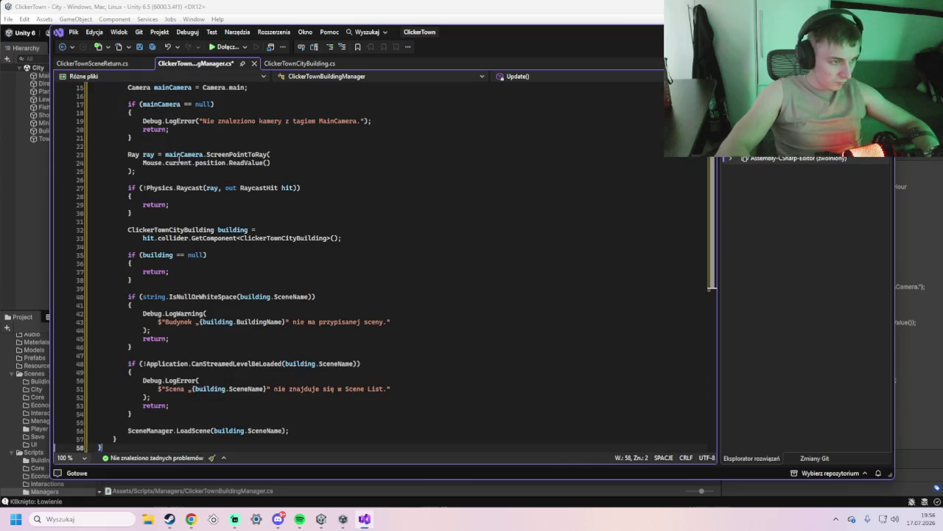
{"action": "scroll", "coordinate": [179, 159], "scroll_direction": "up", "scroll_amount": 5}
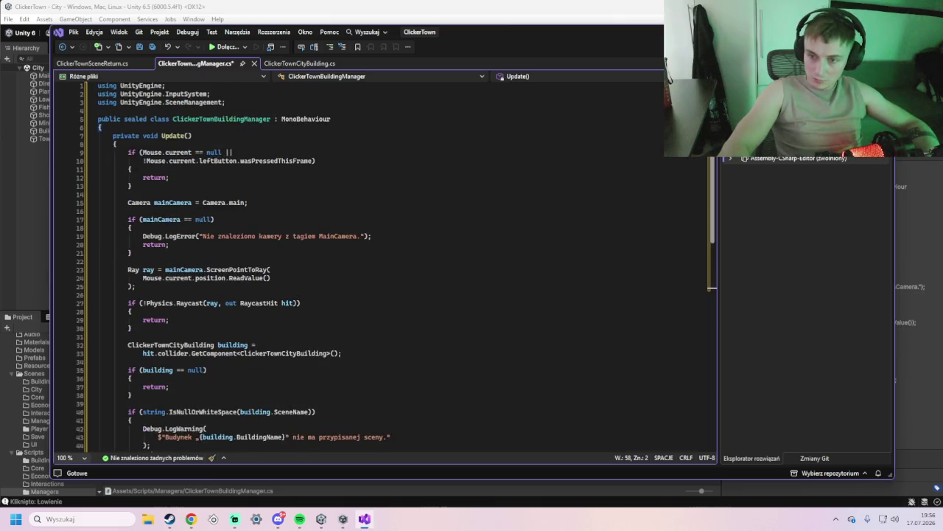
{"action": "key", "text": "ctrl+s"}
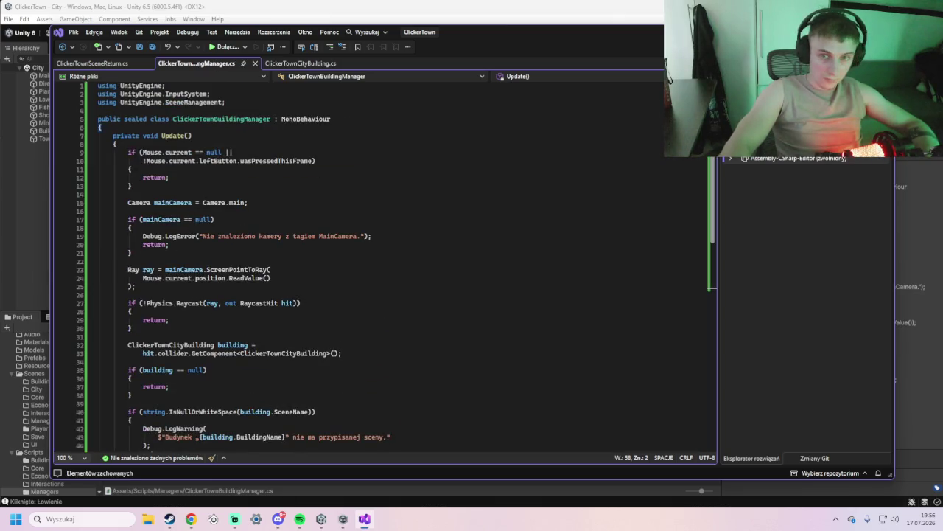
{"action": "key", "text": "alt+Tab"}
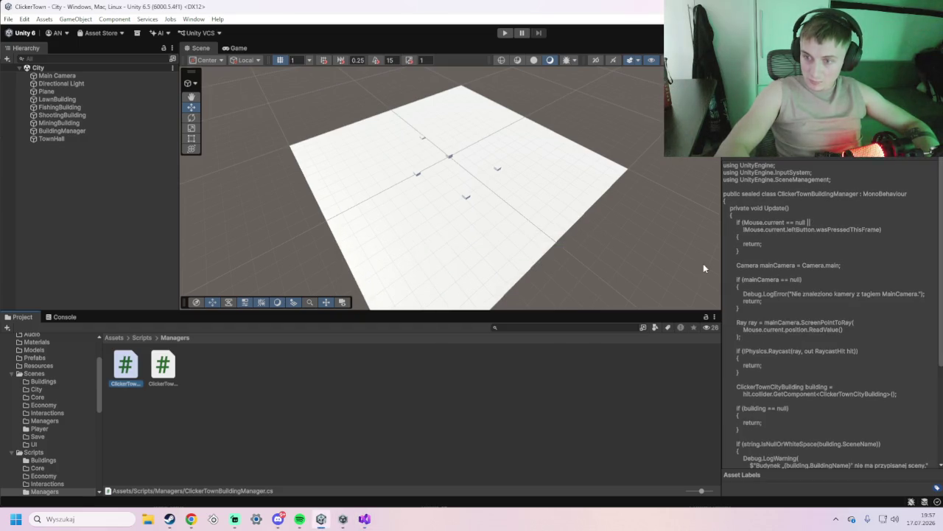
Check LawnBuilding's names, then test a building click in Play mode, hitting the FishingSimulator Scene List error
{"action": "left_click", "coordinate": [59, 99]}
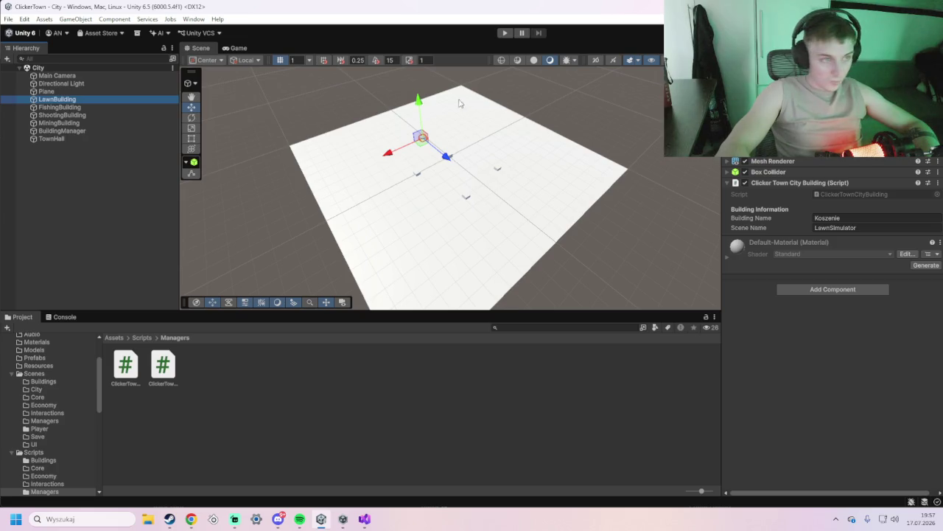
{"action": "left_click", "coordinate": [238, 48]}
{"action": "left_click", "coordinate": [505, 33]}
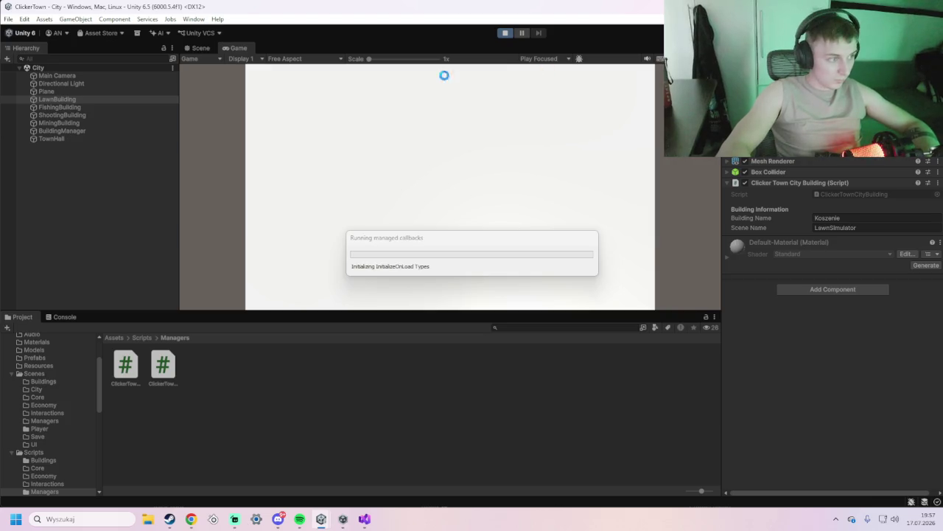
{"action": "left_click", "coordinate": [80, 75]}
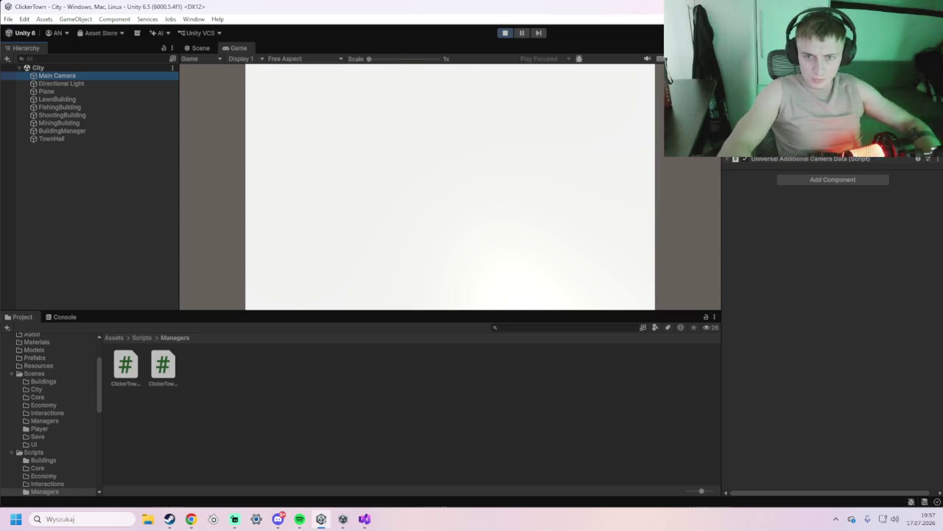
{"action": "left_click", "coordinate": [449, 184]}
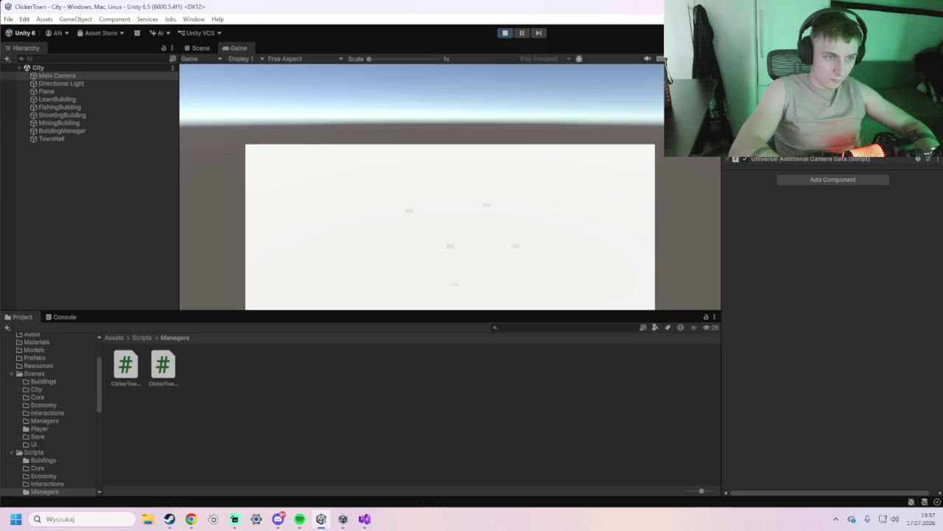
{"action": "left_click", "coordinate": [517, 249]}
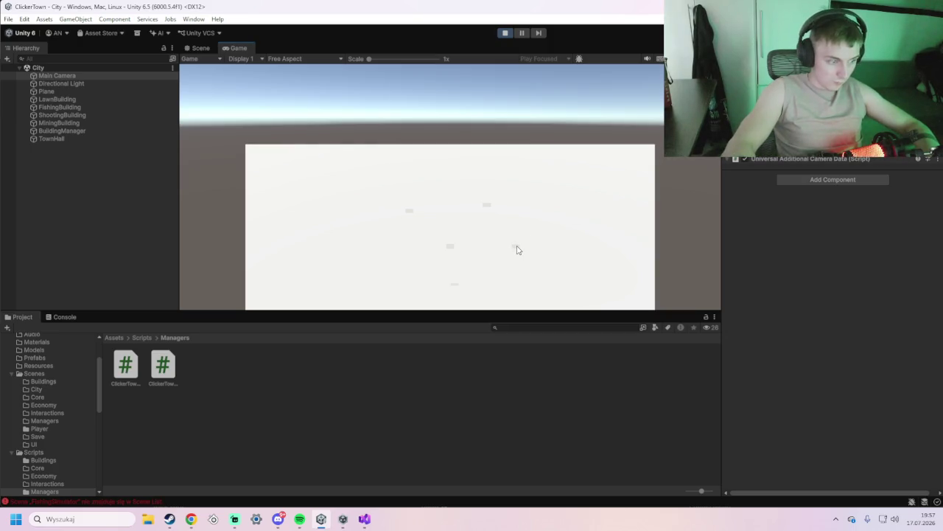
{"action": "left_click", "coordinate": [66, 317]}
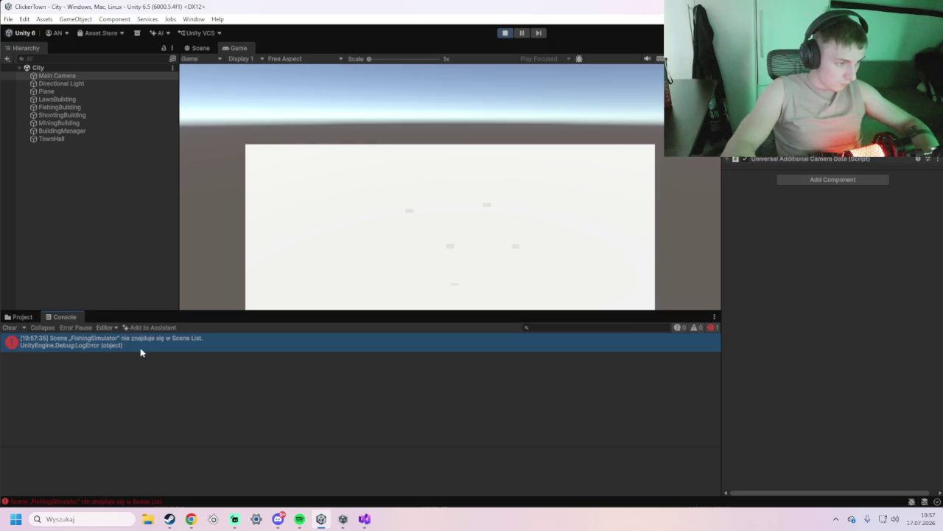
Click the lawn building to load LawnSimulator, return to City, and stop Play mode
{"action": "key", "text": "super+shift+s"}
{"action": "mouse_move", "coordinate": [3, 302]}
{"action": "left_mouse_down"}
{"action": "mouse_move", "coordinate": [247, 388]}
{"action": "mouse_move", "coordinate": [289, 386]}
{"action": "left_mouse_up"}
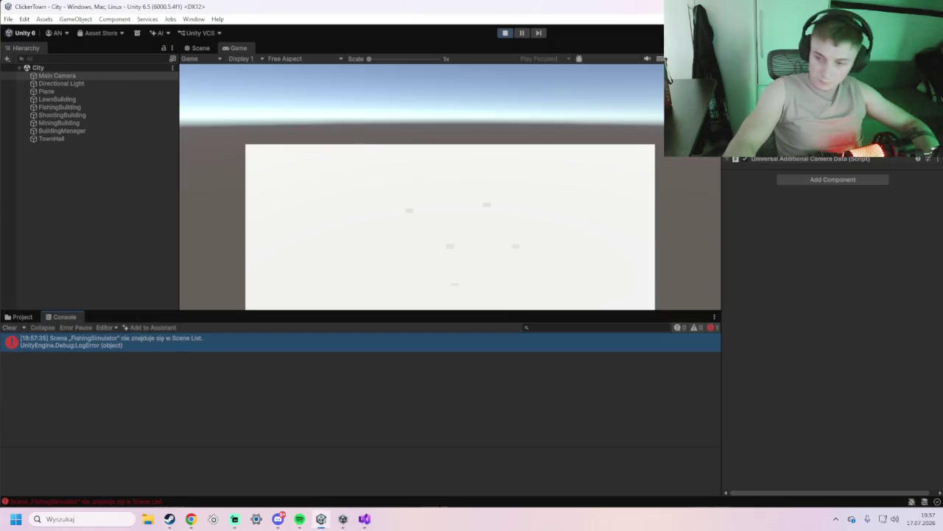
{"action": "left_click", "coordinate": [454, 283]}
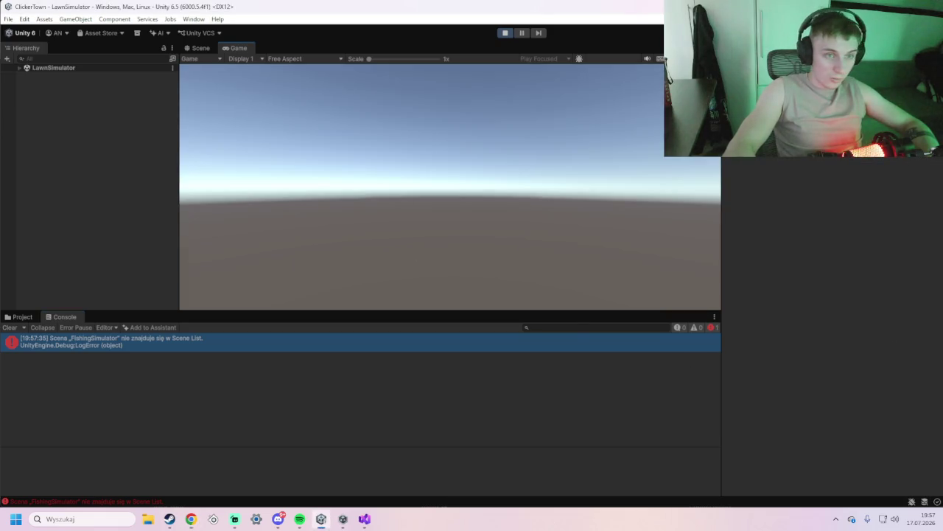
{"action": "key", "text": "alt+Tab"}
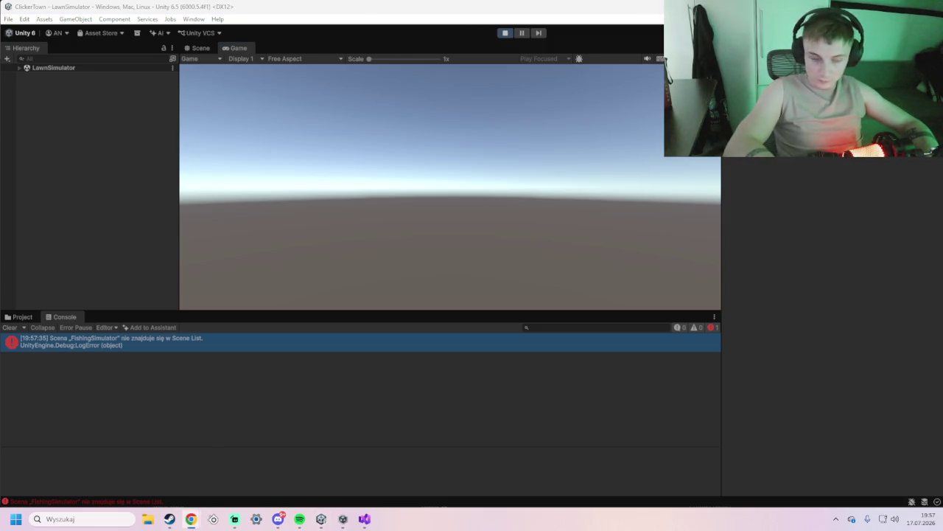
{"action": "left_click", "coordinate": [232, 268]}
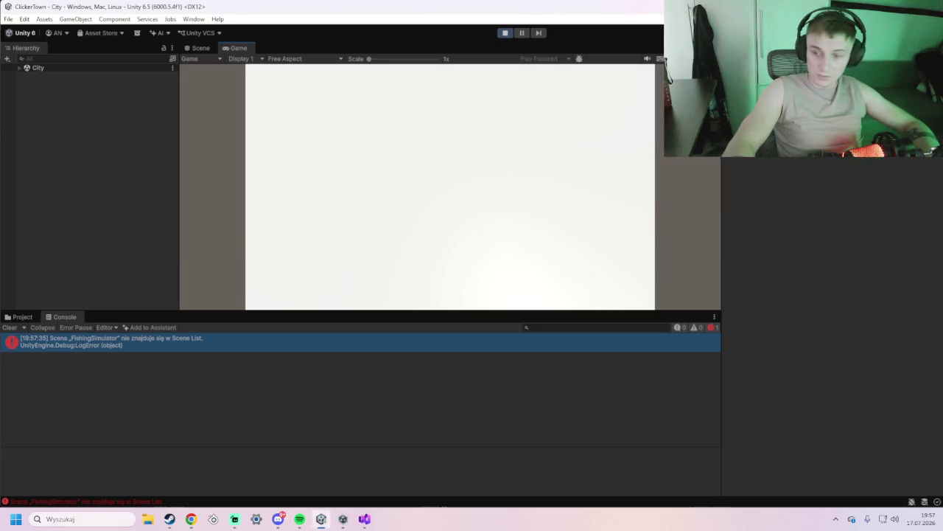
{"action": "key", "text": "alt+Tab"}
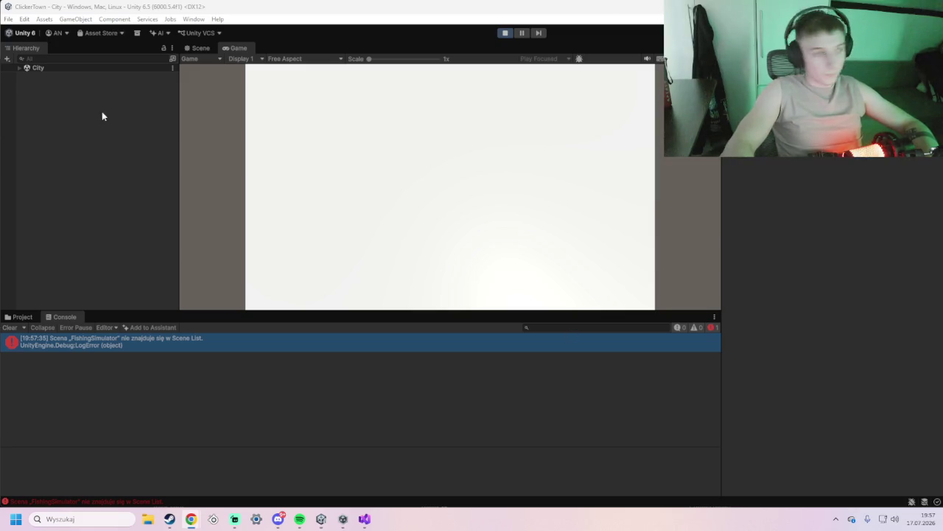
{"action": "left_click", "coordinate": [18, 68]}
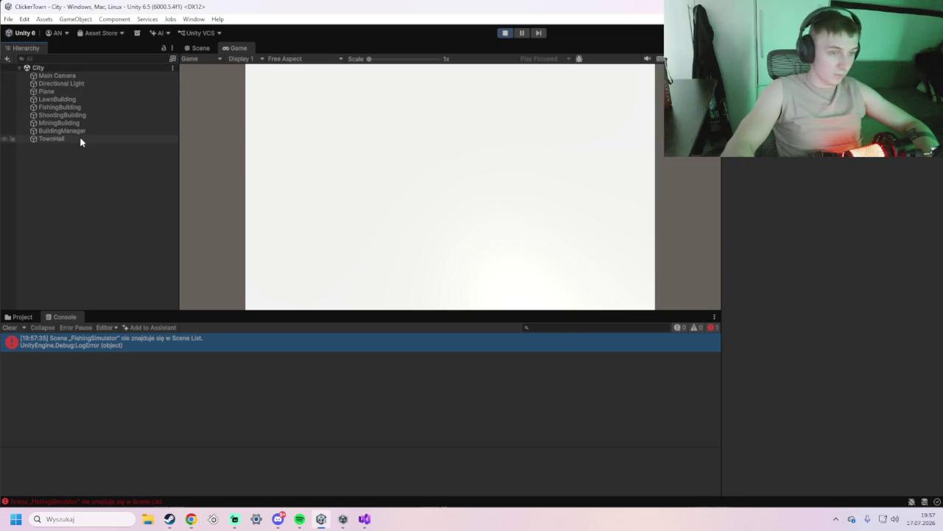
{"action": "left_click", "coordinate": [504, 32]}
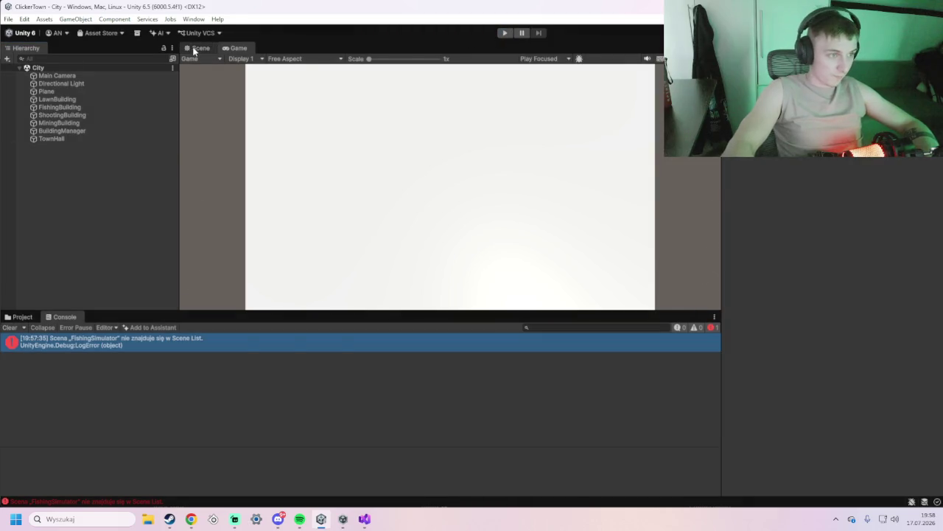
{"action": "left_click", "coordinate": [196, 48]}
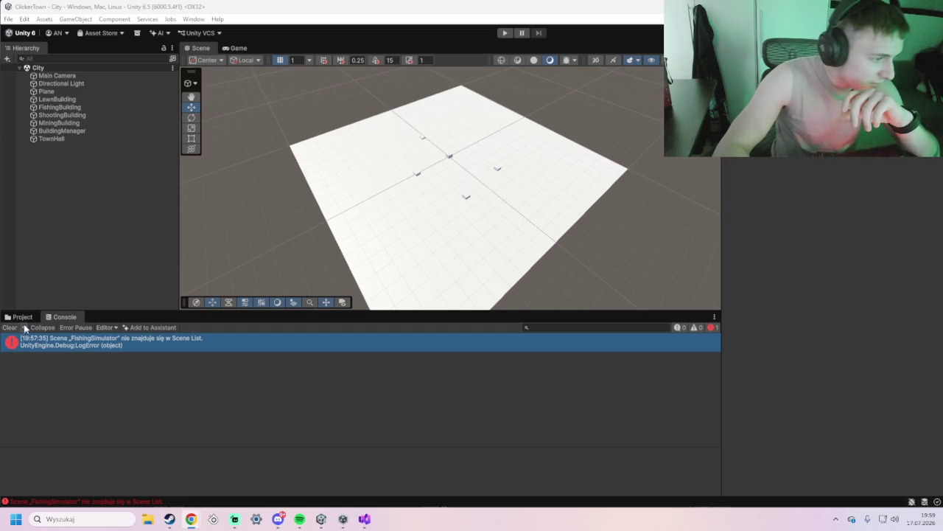
Open the LawnSimulator scene and add a 3D plane named Ground
{"action": "left_click", "coordinate": [22, 317]}
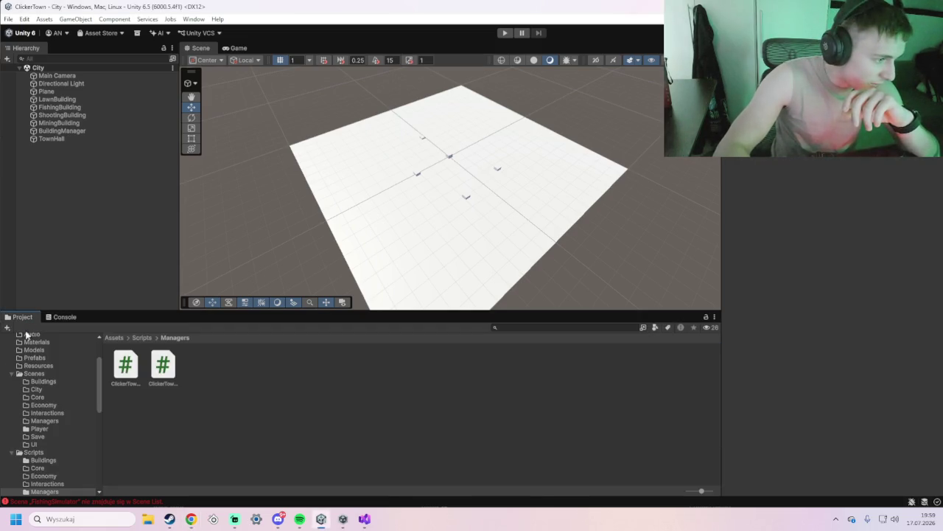
{"action": "left_click", "coordinate": [38, 374]}
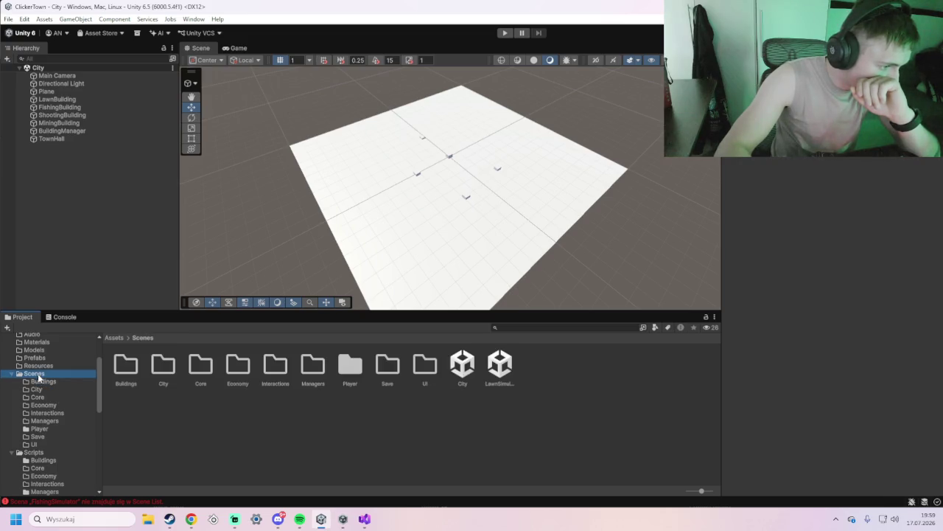
{"action": "double_click", "coordinate": [501, 373]}
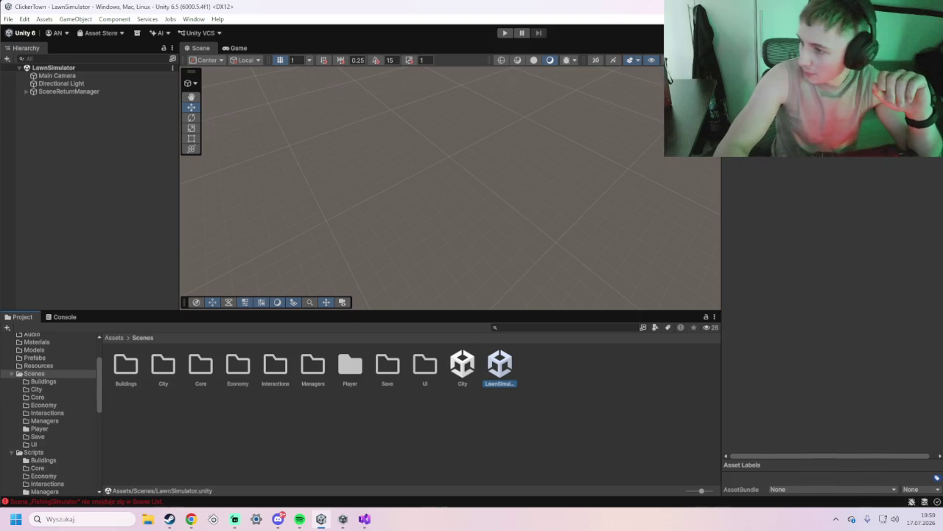
{"action": "right_click", "coordinate": [50, 119]}
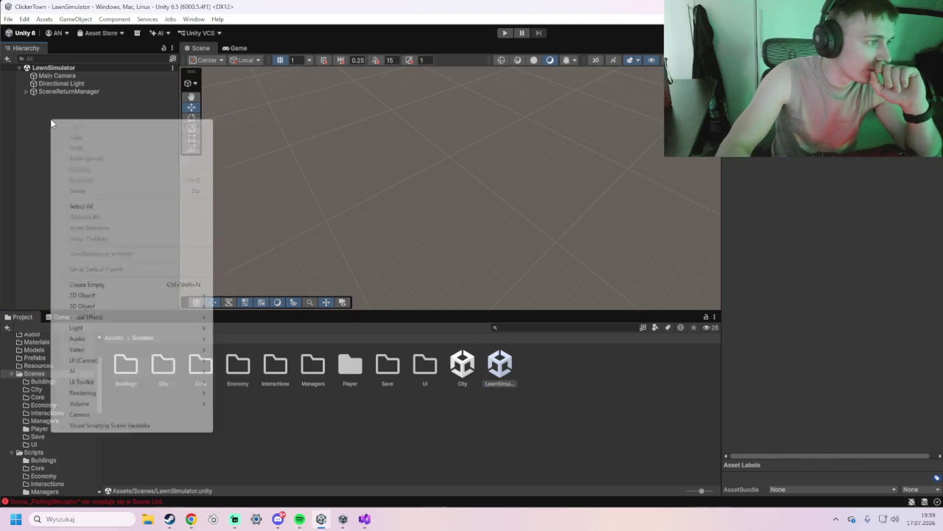
{"action": "mouse_move", "coordinate": [122, 301]}
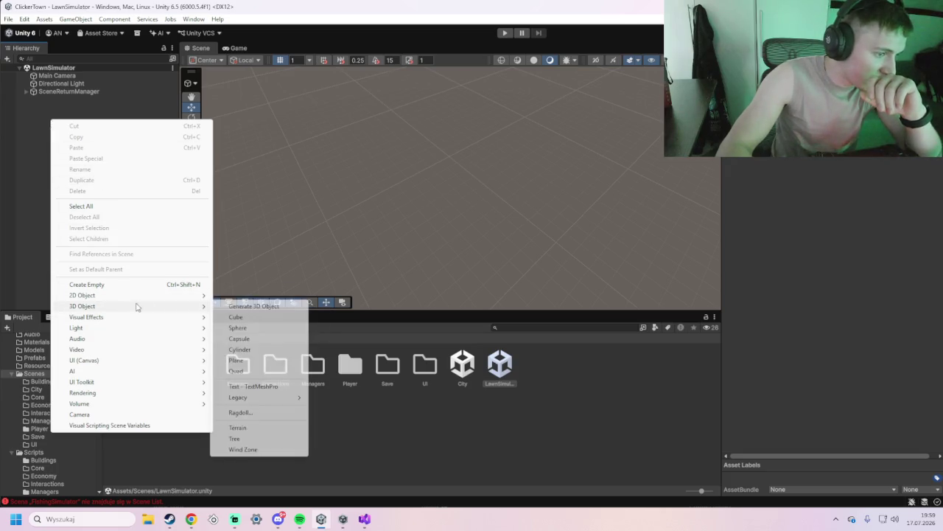
{"action": "left_click", "coordinate": [264, 362]}
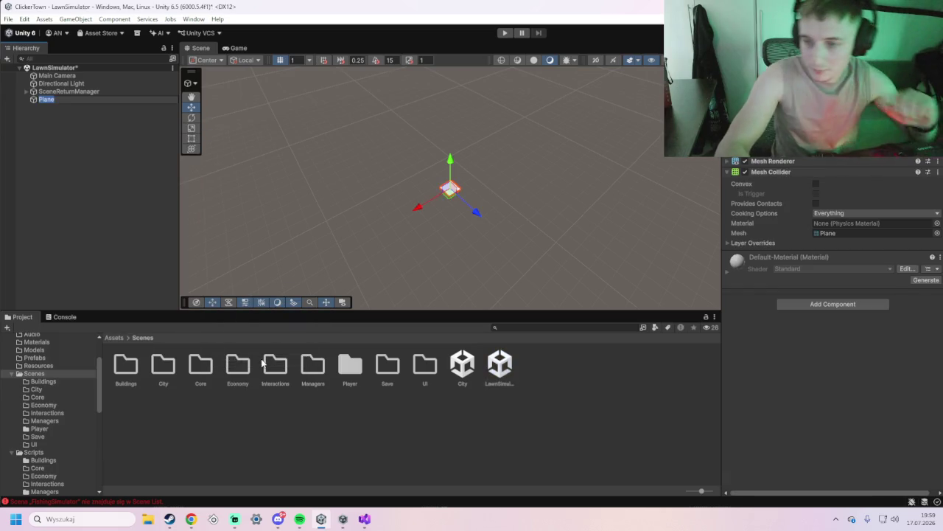
{"action": "type", "text": "Ground"}
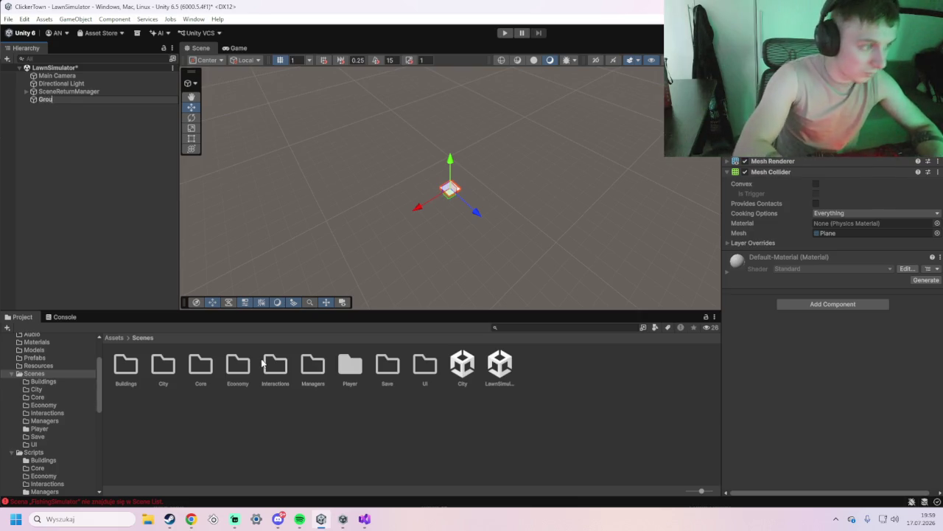
{"action": "key", "text": "Return"}
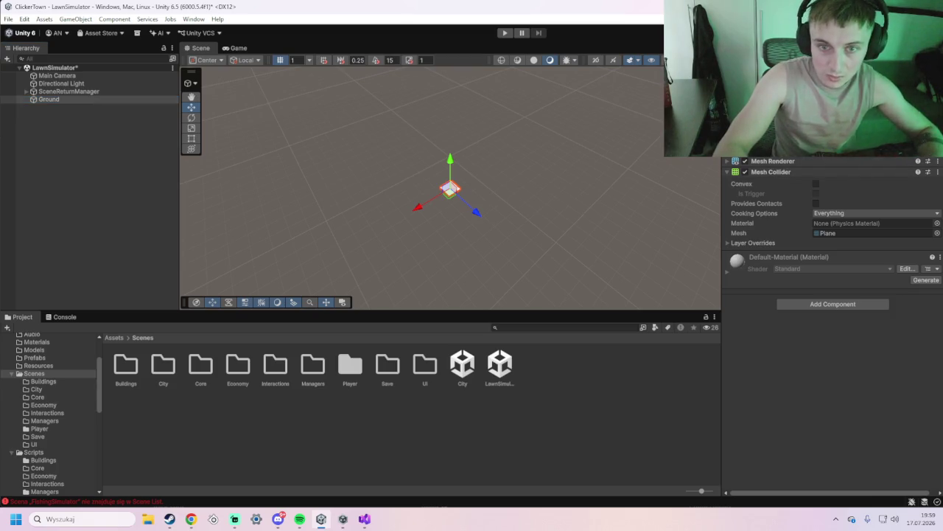
Scale the Ground plane up along X and Z into a larger square floor
{"action": "key", "text": "Left"}
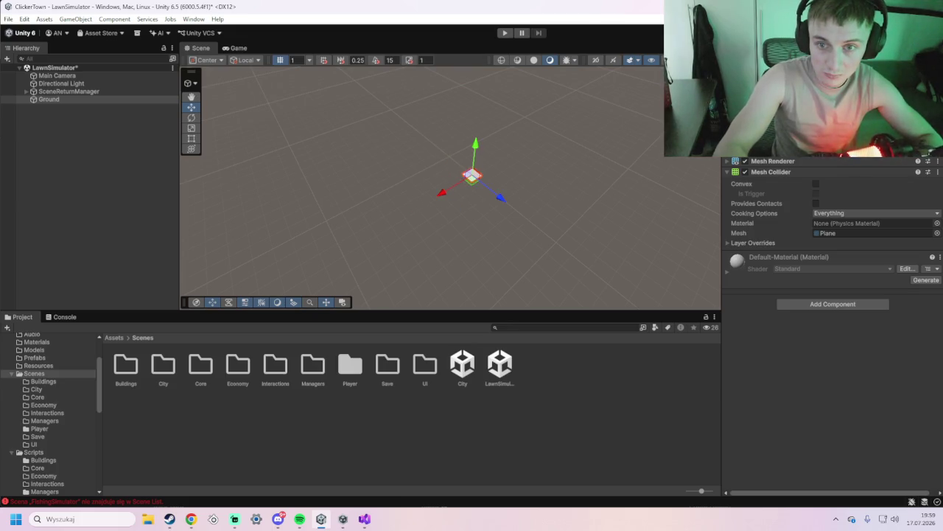
{"action": "key", "text": "Right"}
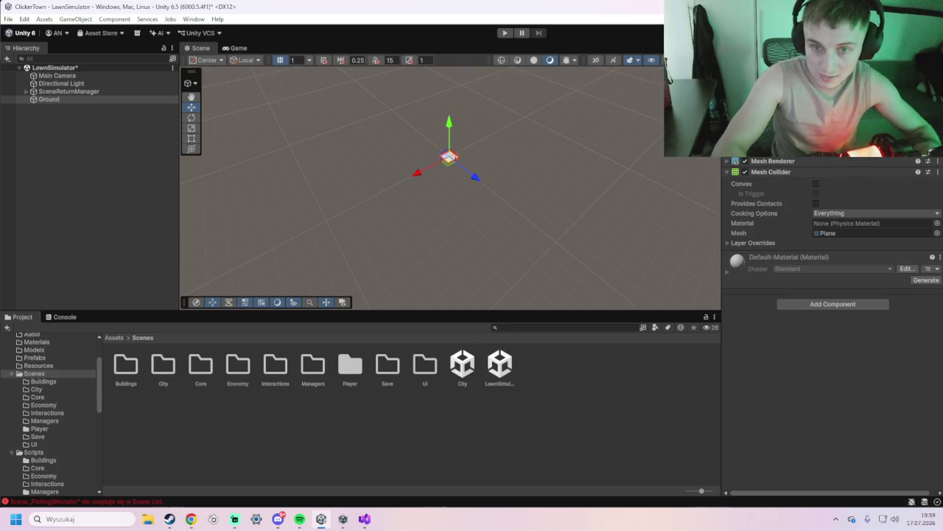
{"action": "key", "text": "Return"}
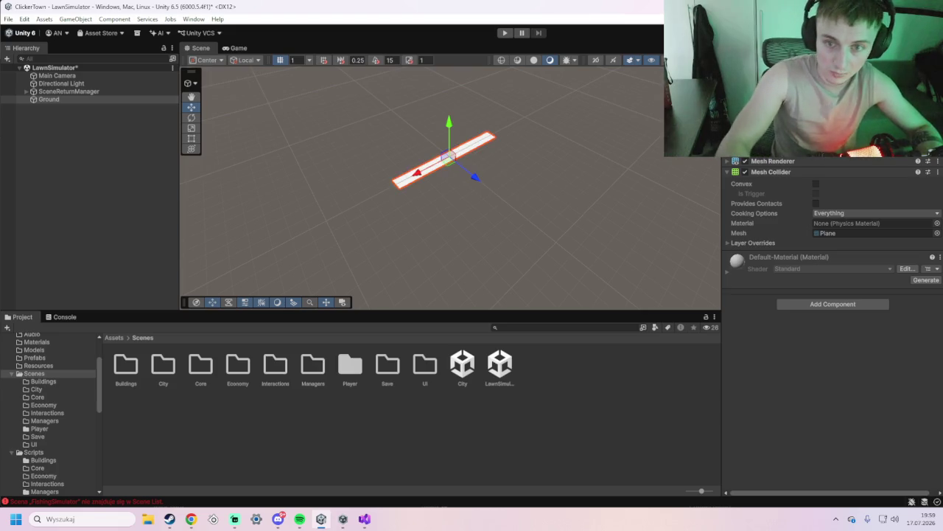
{"action": "key", "text": "Return"}
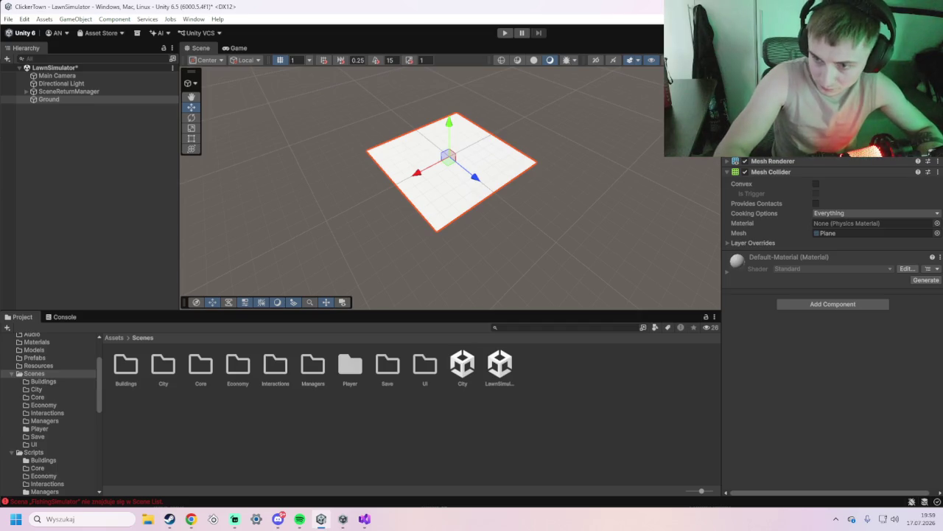
{"action": "right_click", "coordinate": [68, 165]}
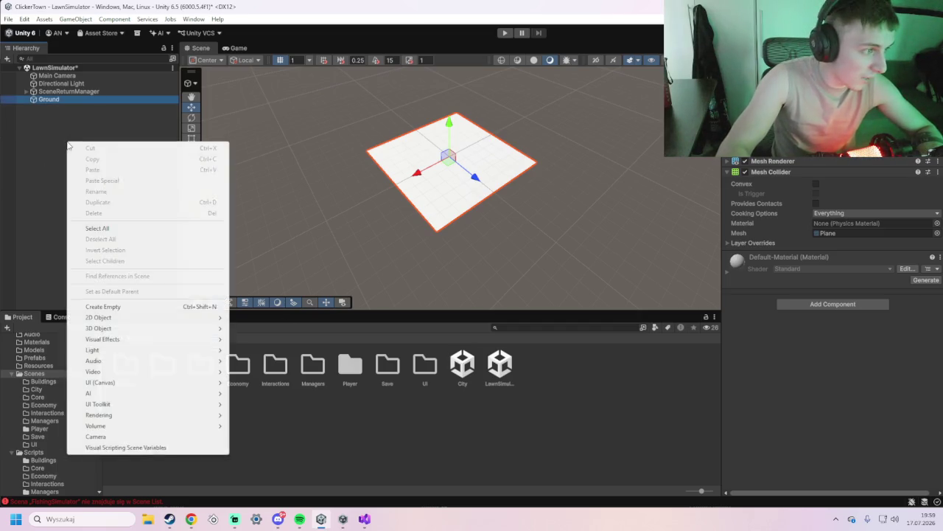
Create an empty object named Player and give it a Character Controller
{"action": "left_click", "coordinate": [128, 306]}
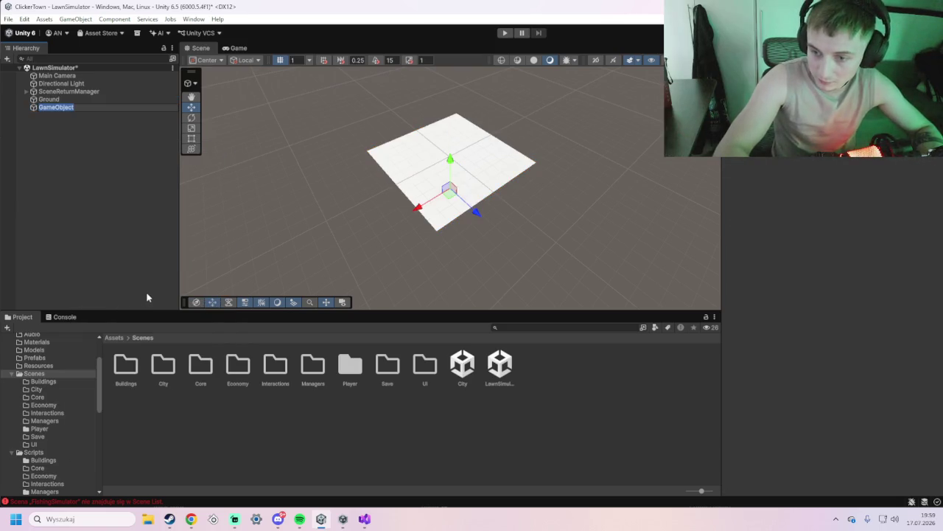
{"action": "type", "text": "Player"}
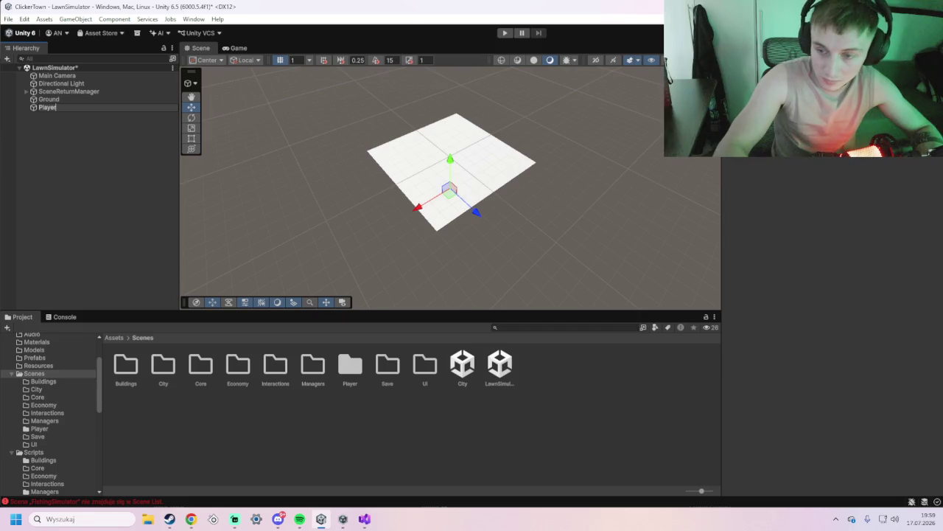
{"action": "key", "text": "Return"}
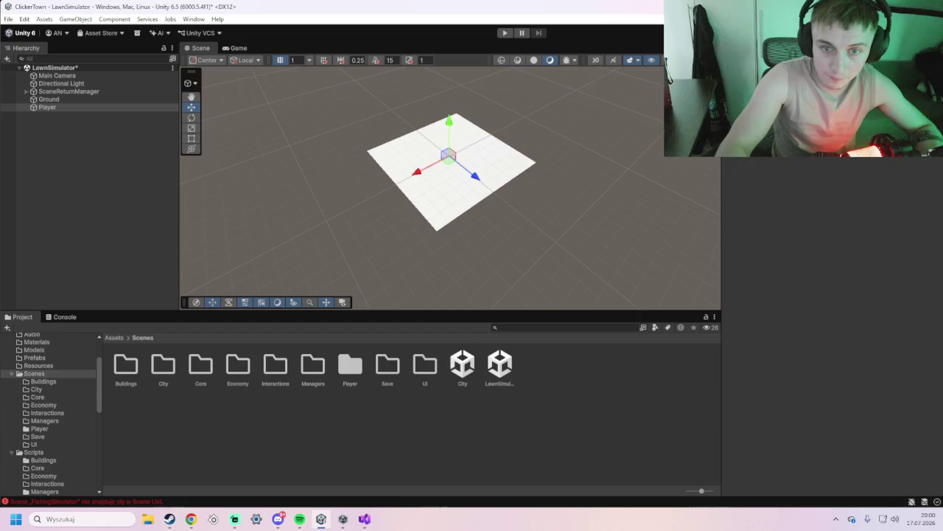
{"action": "left_click", "coordinate": [833, 151]}
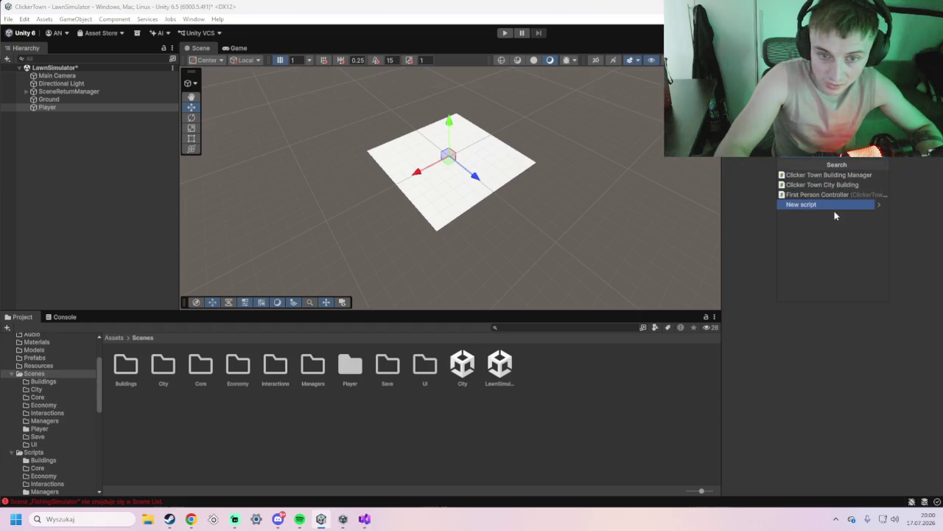
{"action": "key", "text": "BackSpace"}
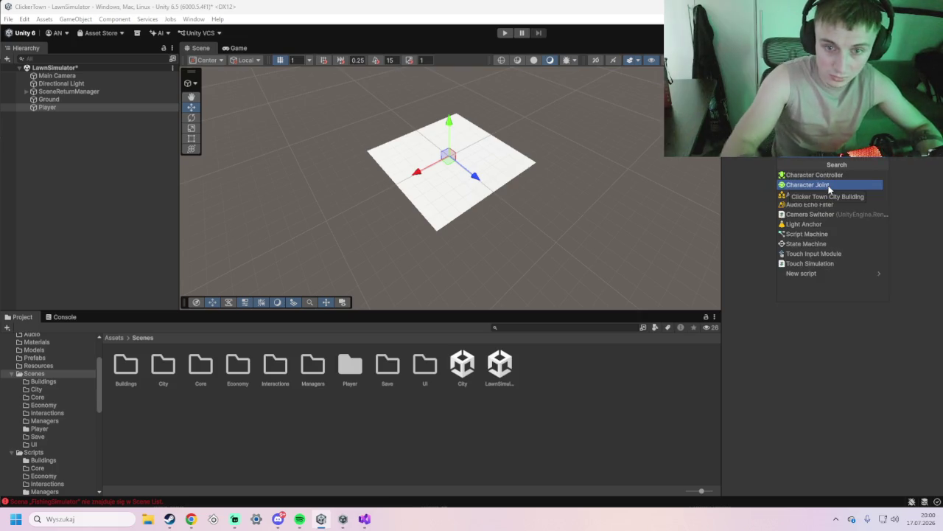
{"action": "left_click", "coordinate": [828, 176]}
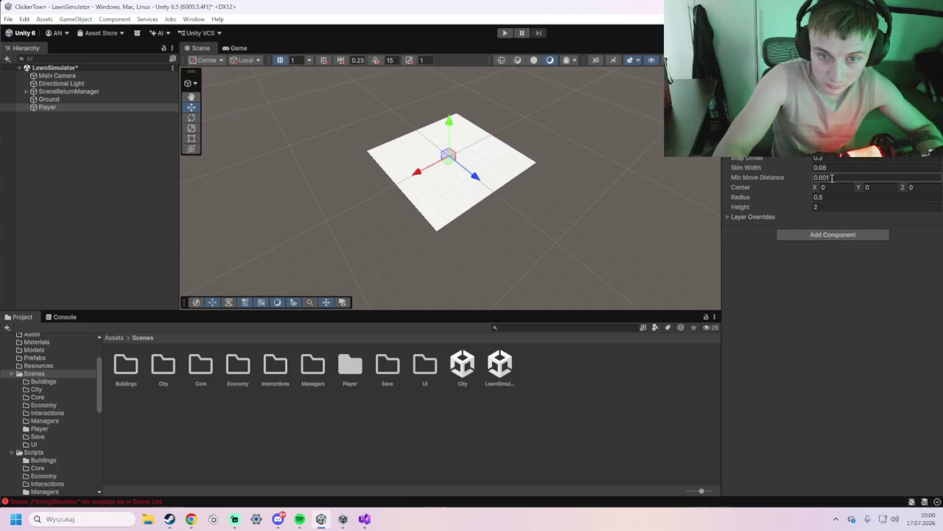
Set the Character Controller's centre Y to 0.9, radius 0.35 and height 1.8
{"action": "left_click", "coordinate": [870, 187]}
{"action": "type", "text": "0.9"}
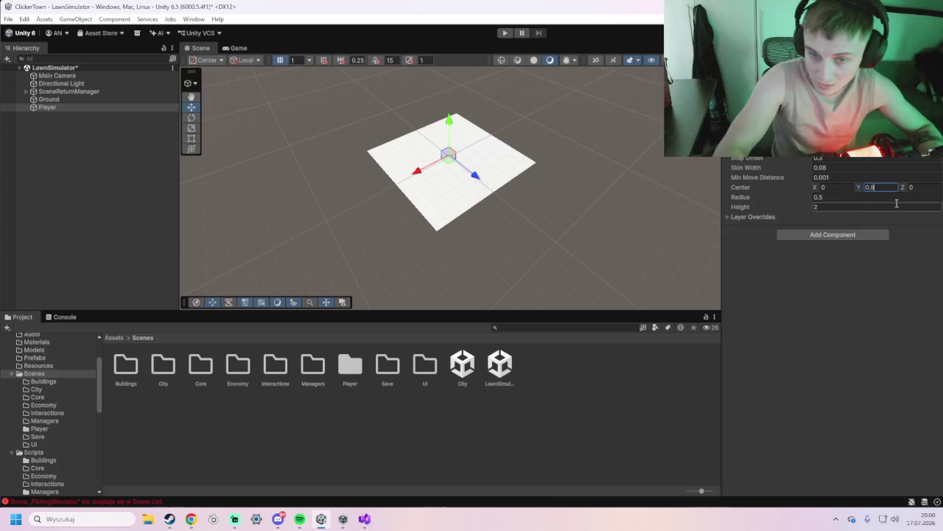
{"action": "left_click", "coordinate": [850, 197]}
{"action": "type", "text": "0.35"}
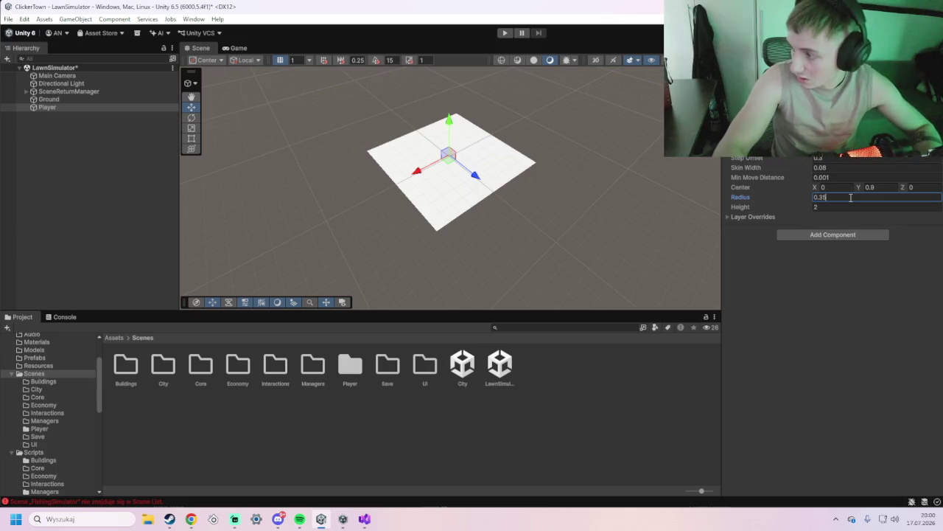
{"action": "left_click", "coordinate": [848, 210]}
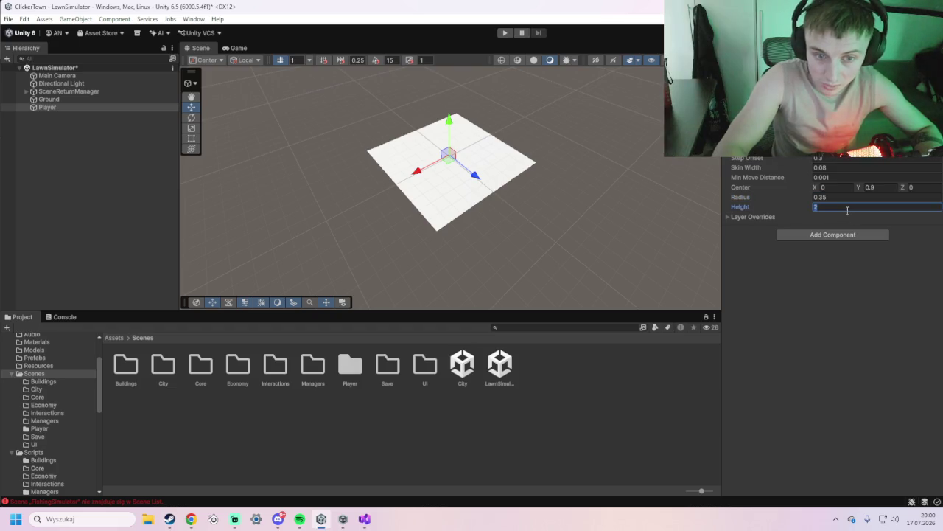
{"action": "type", "text": "1.8"}
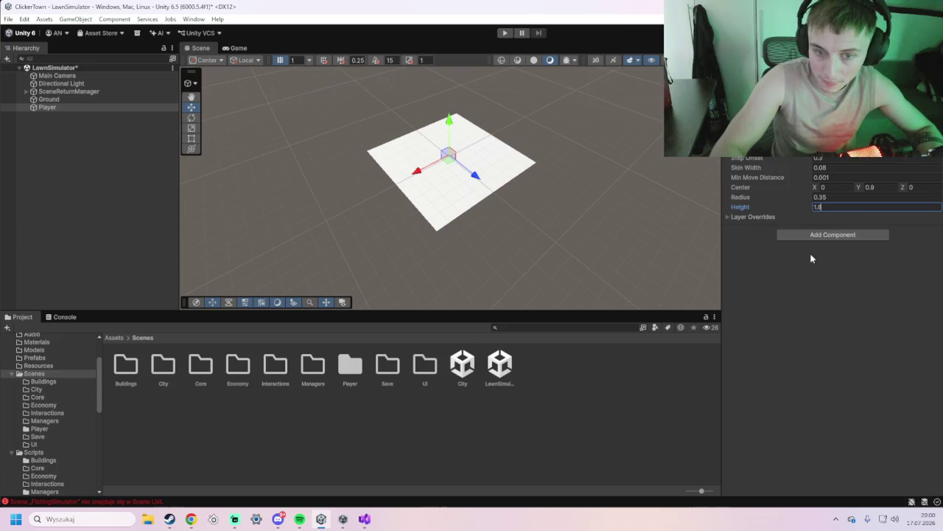
{"action": "left_click", "coordinate": [834, 235]}
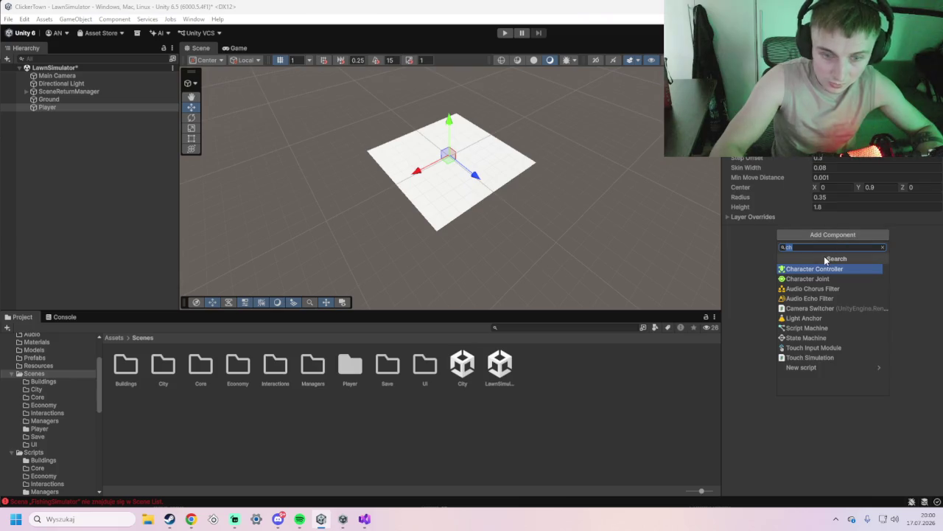
{"action": "type", "text": "fir"}
{"action": "left_click", "coordinate": [824, 269]}
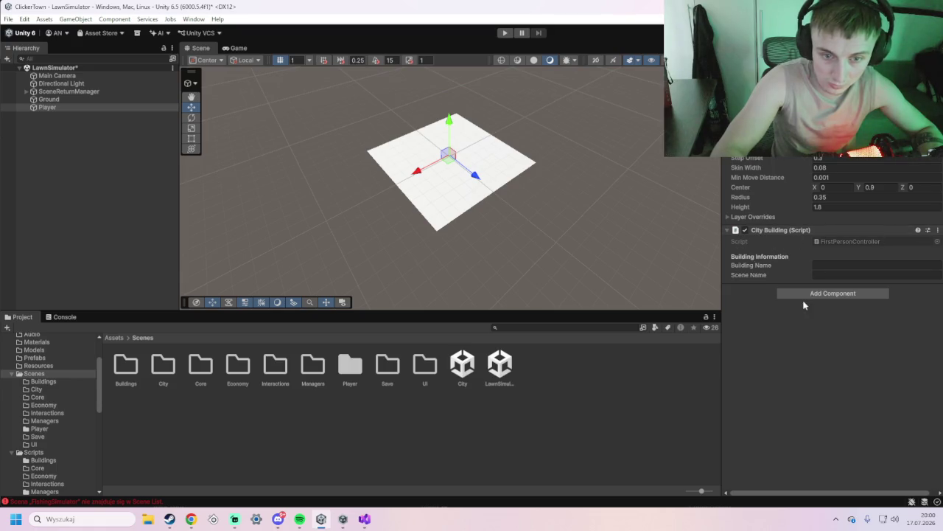
{"action": "right_click", "coordinate": [755, 232]}
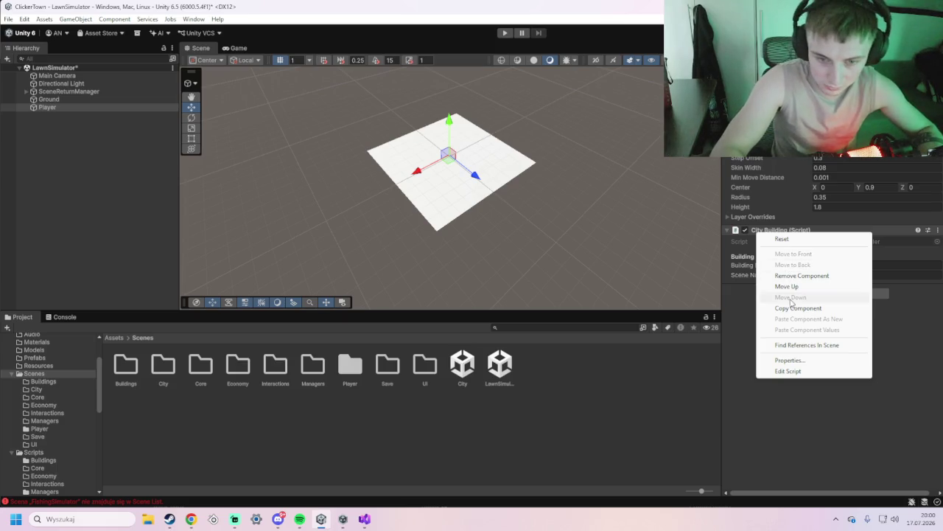
{"action": "left_click", "coordinate": [761, 231]}
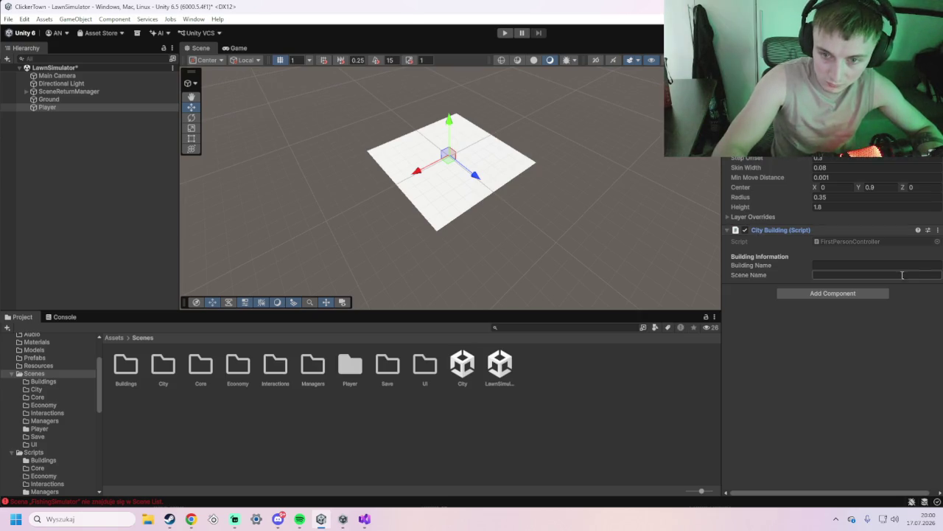
{"action": "left_click", "coordinate": [937, 231]}
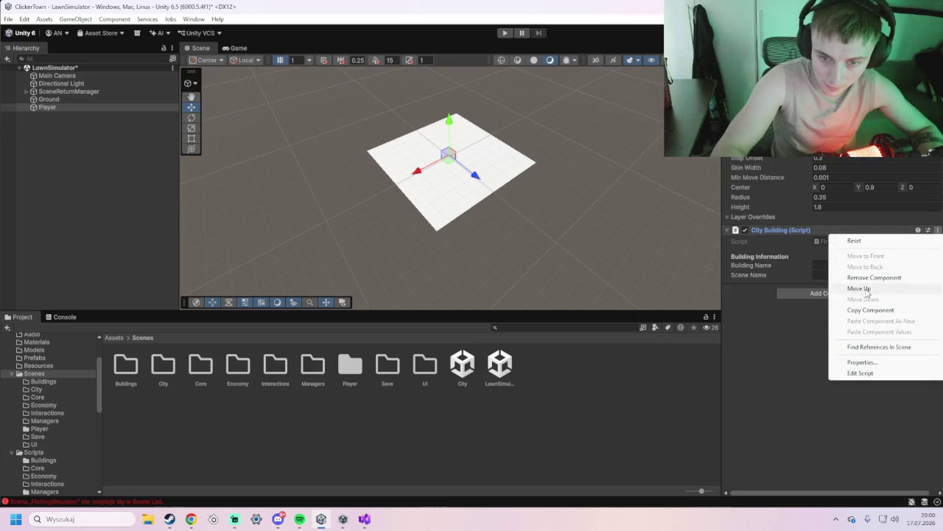
{"action": "left_click", "coordinate": [816, 294]}
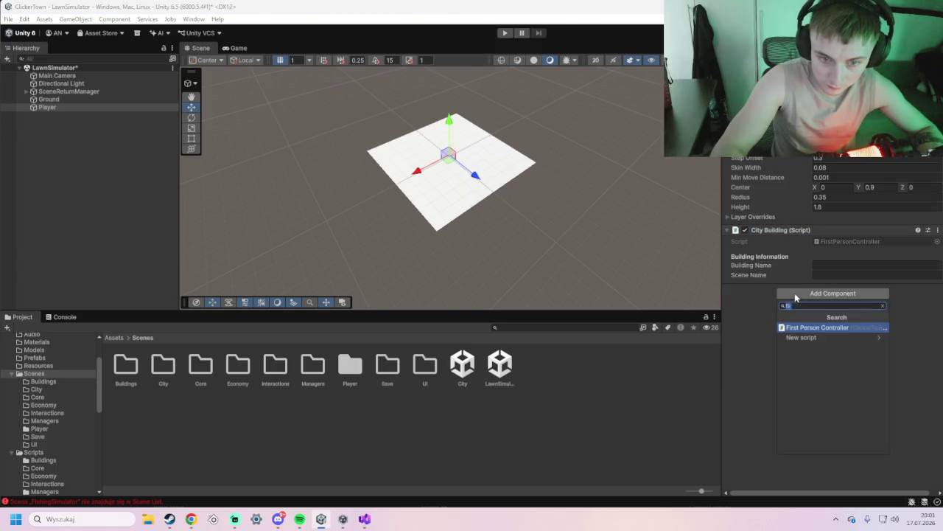
{"action": "type", "text": "fir"}
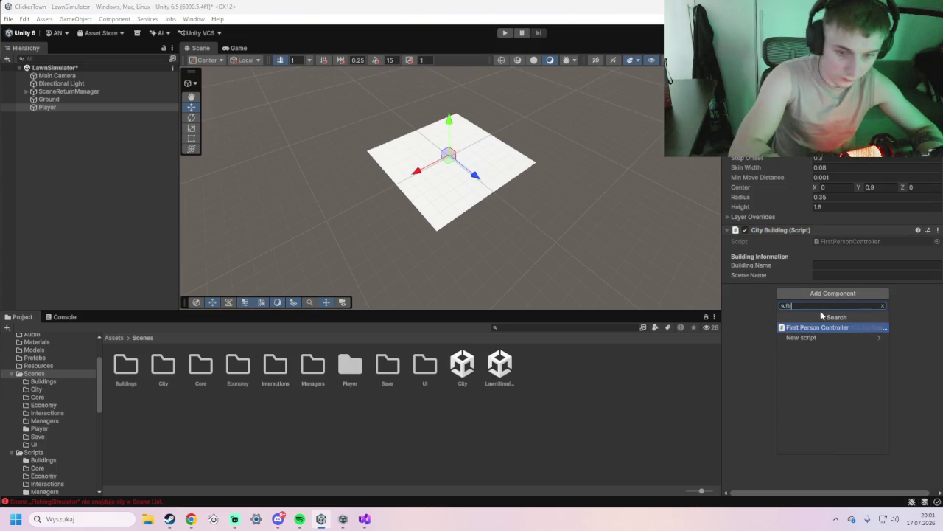
{"action": "key", "text": "BackSpace"}
{"action": "key", "text": "BackSpace"}
{"action": "key", "text": "BackSpace"}
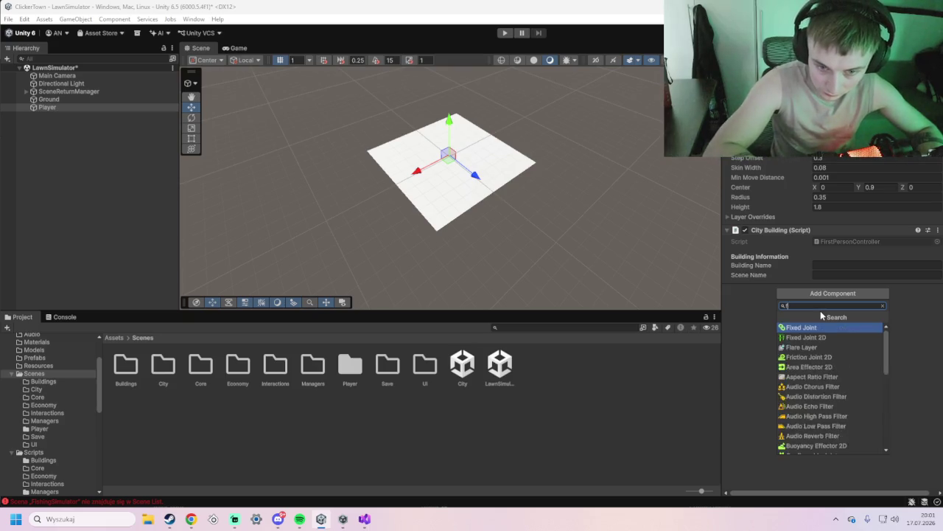
{"action": "left_click", "coordinate": [764, 297]}
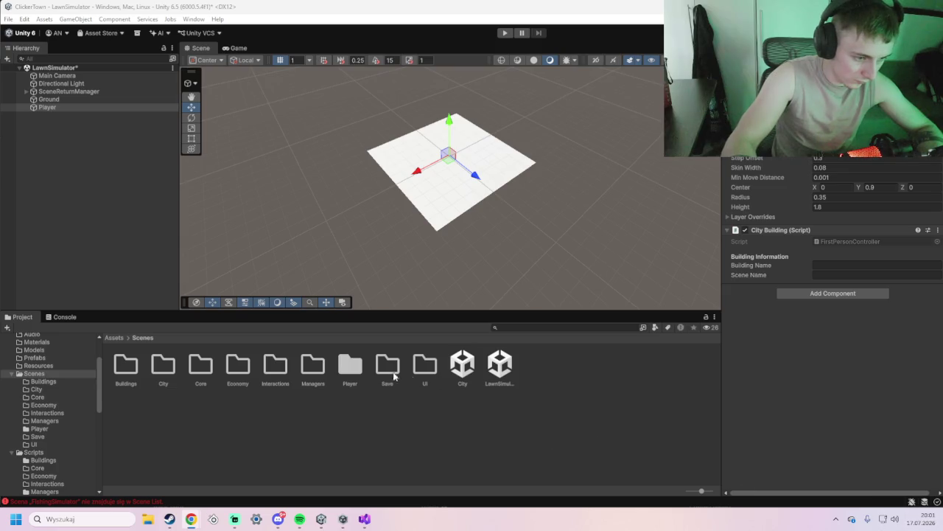
Open FirstPersonController.cs from Scenes/Player in Visual Studio and paste the first-person controller code over the old code
{"action": "double_click", "coordinate": [357, 364]}
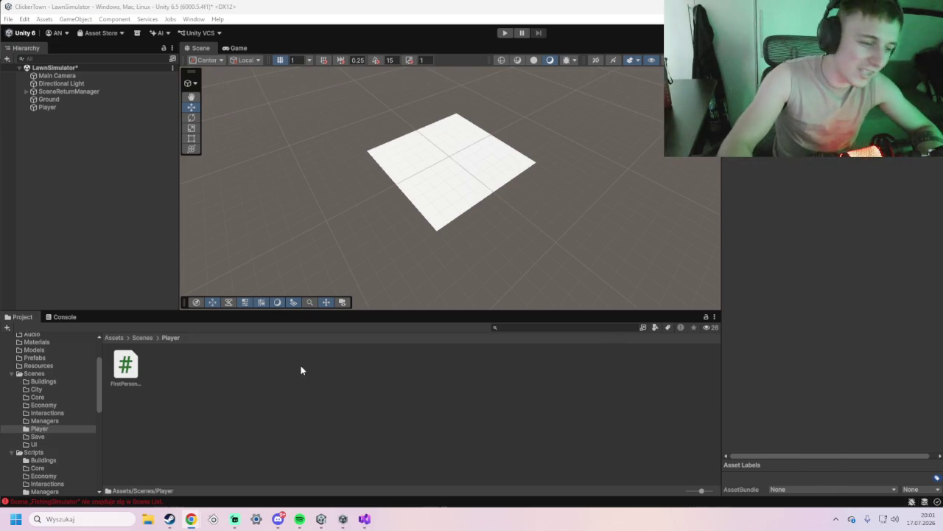
{"action": "left_click", "coordinate": [137, 382]}
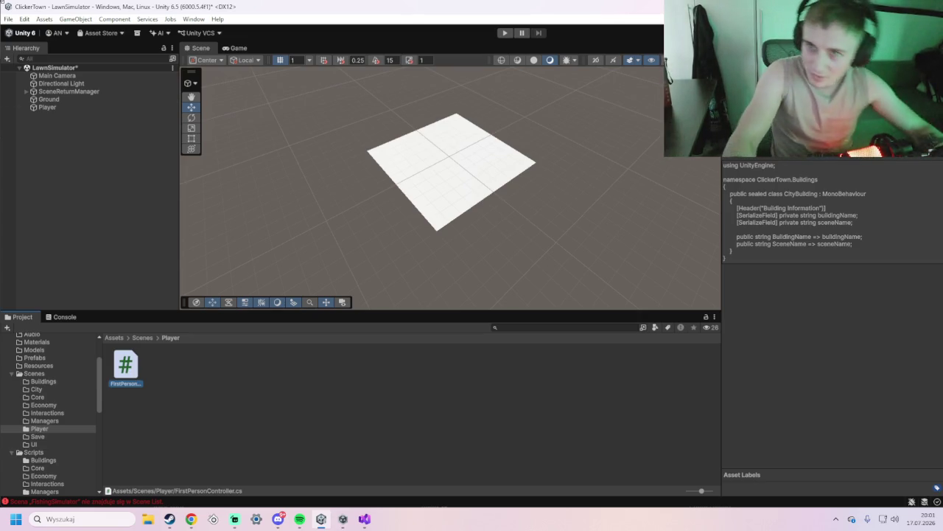
{"action": "key", "text": "alt+Tab"}
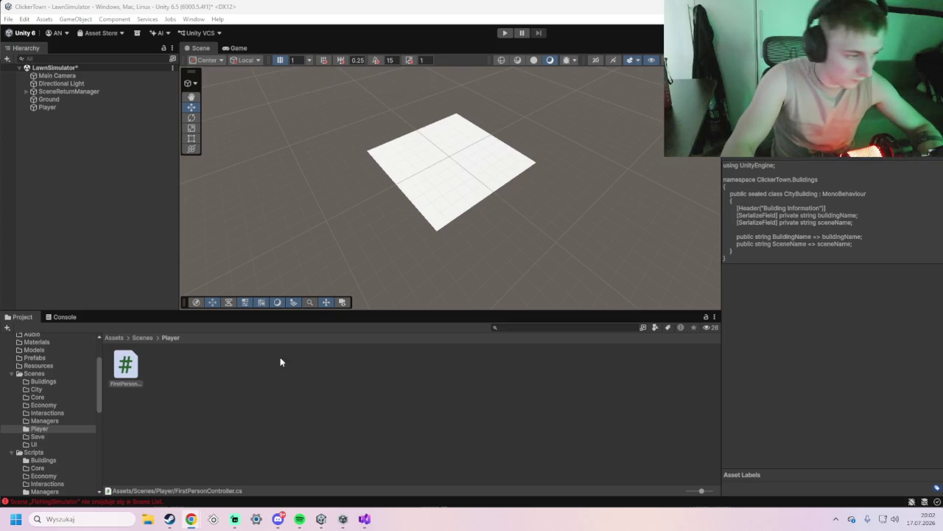
{"action": "double_click", "coordinate": [125, 367]}
{"action": "left_click_drag", "start_coordinate": [326, 186], "coordinate": [69, 90]}
{"action": "key", "text": "ctrl+v"}
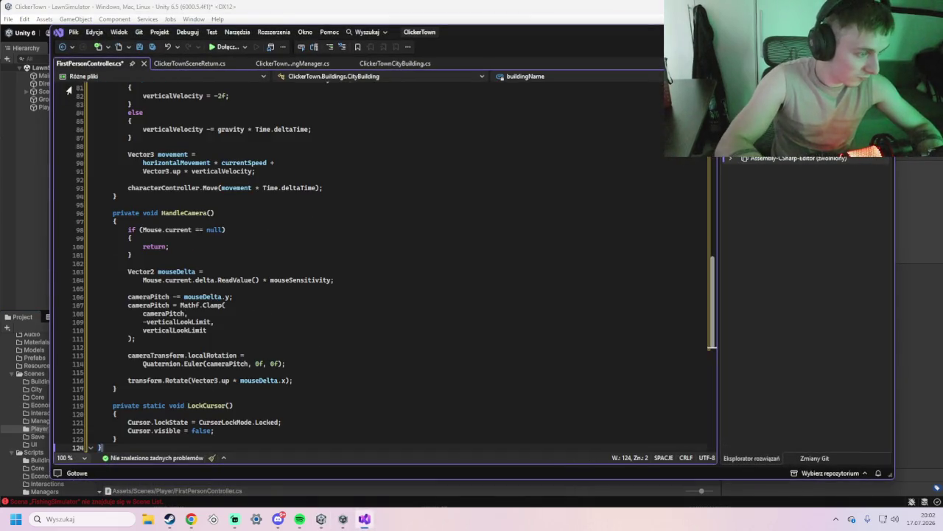
Save the script and remove the City Building component from Player
{"action": "key", "text": "ctrl+s"}
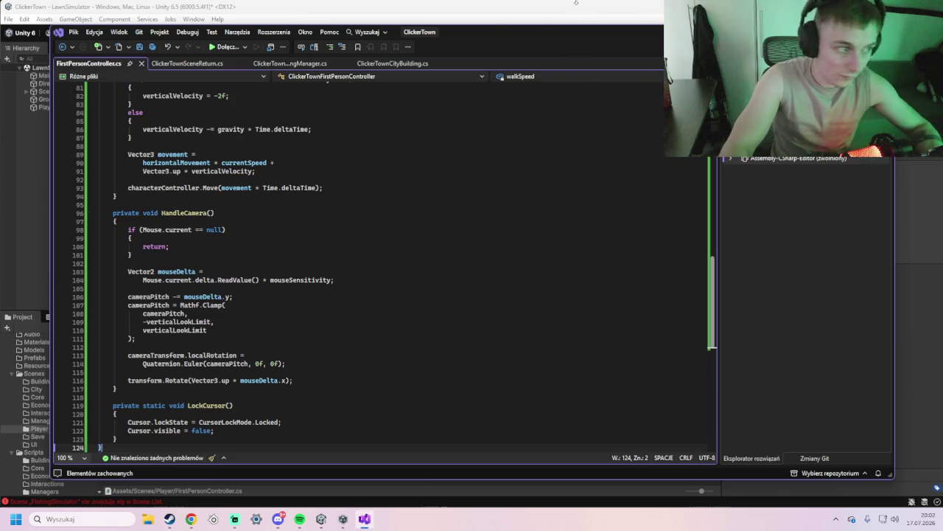
{"action": "key", "text": "alt+Tab"}
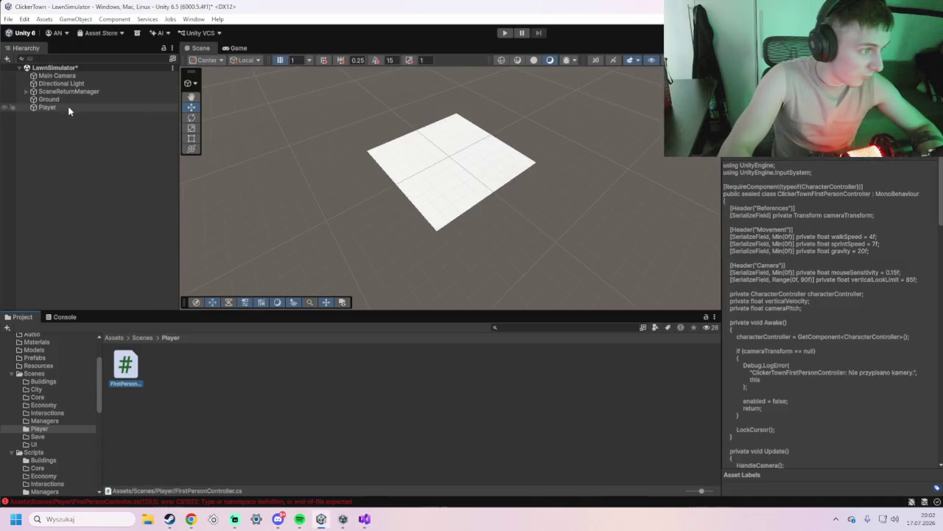
{"action": "left_click", "coordinate": [69, 106]}
{"action": "left_click", "coordinate": [937, 229]}
{"action": "left_click", "coordinate": [879, 278]}
Try adding the First Person Controller component to Player, removing the wrongly added City Building again
{"action": "left_click", "coordinate": [822, 236]}
{"action": "type", "text": "fir"}
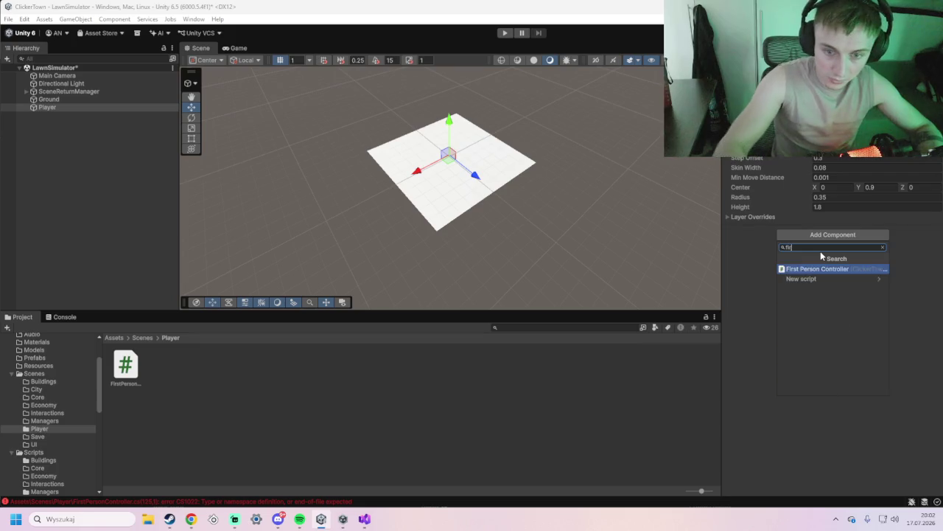
{"action": "left_click", "coordinate": [824, 268]}
{"action": "right_click", "coordinate": [776, 231]}
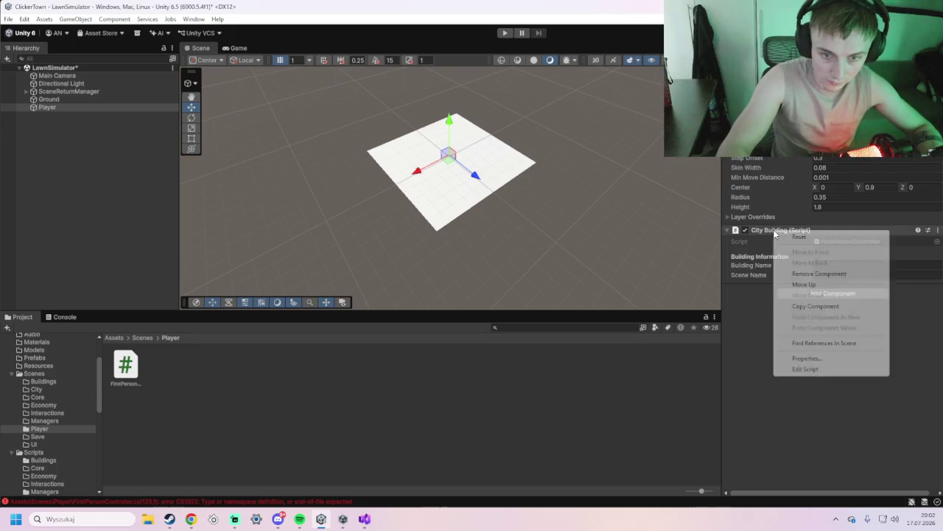
{"action": "left_click", "coordinate": [819, 273]}
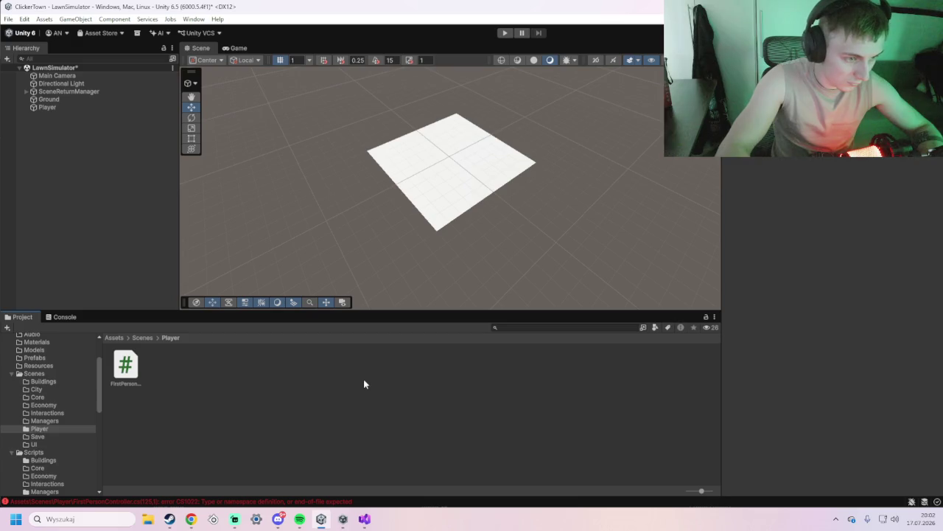
{"action": "left_click", "coordinate": [364, 519]}
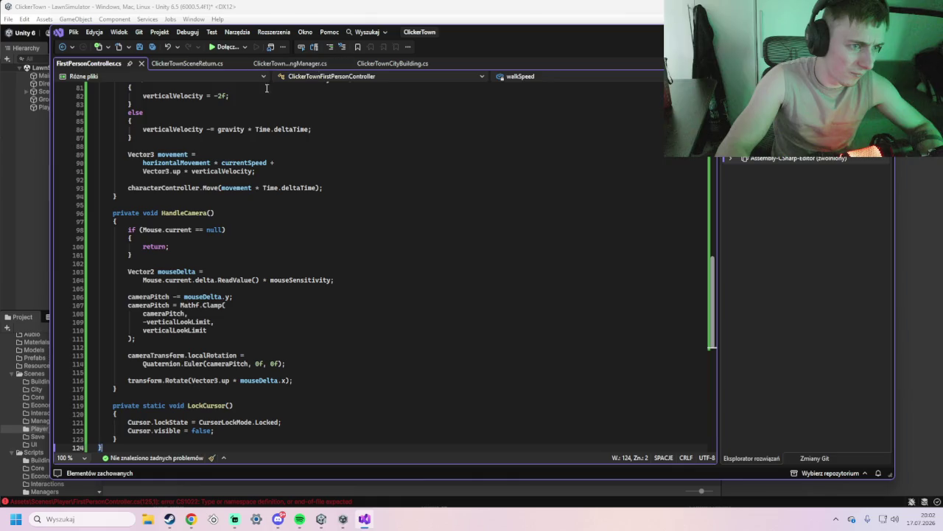
{"action": "key", "text": "alt+Tab"}
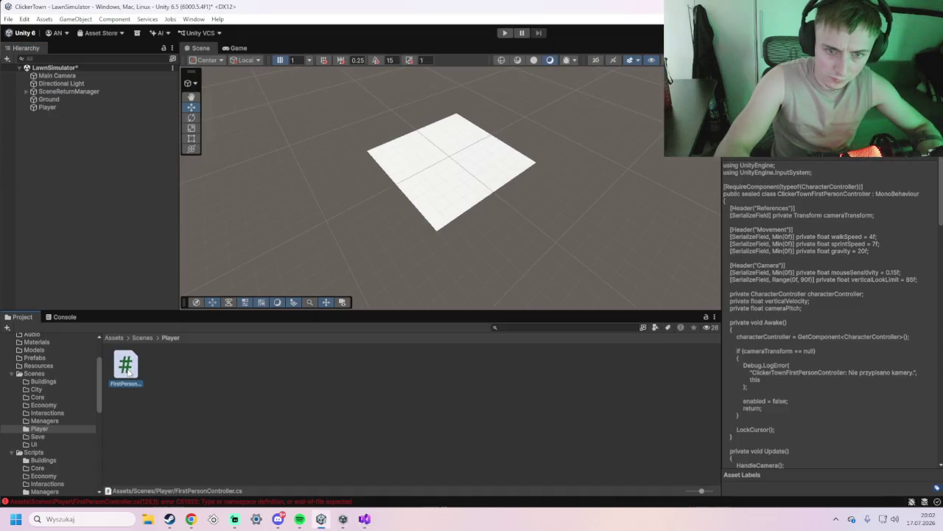
Drag the FirstPersonController script onto Player and remove its City Building component
{"action": "left_click", "coordinate": [78, 108]}
{"action": "left_click", "coordinate": [852, 237]}
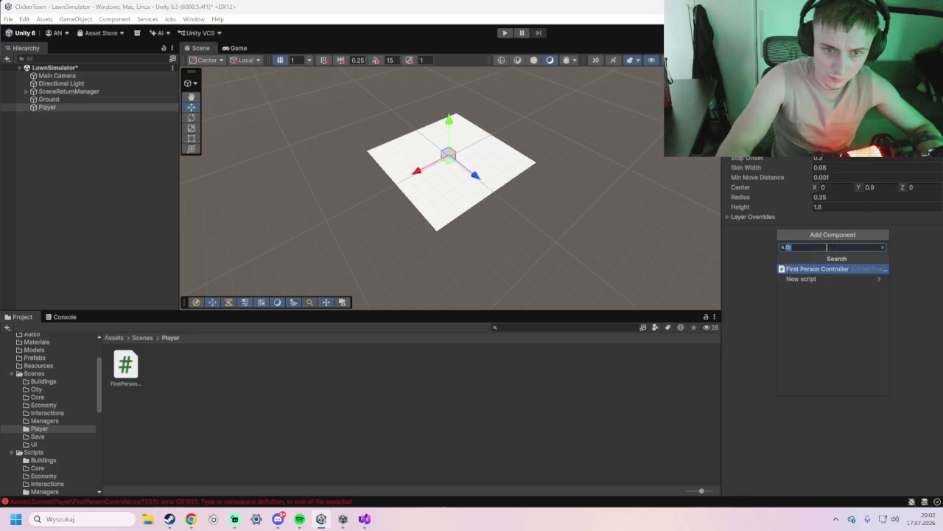
{"action": "mouse_move", "coordinate": [125, 365]}
{"action": "left_mouse_down"}
{"action": "mouse_move", "coordinate": [127, 326]}
{"action": "mouse_move", "coordinate": [70, 111]}
{"action": "left_mouse_up"}
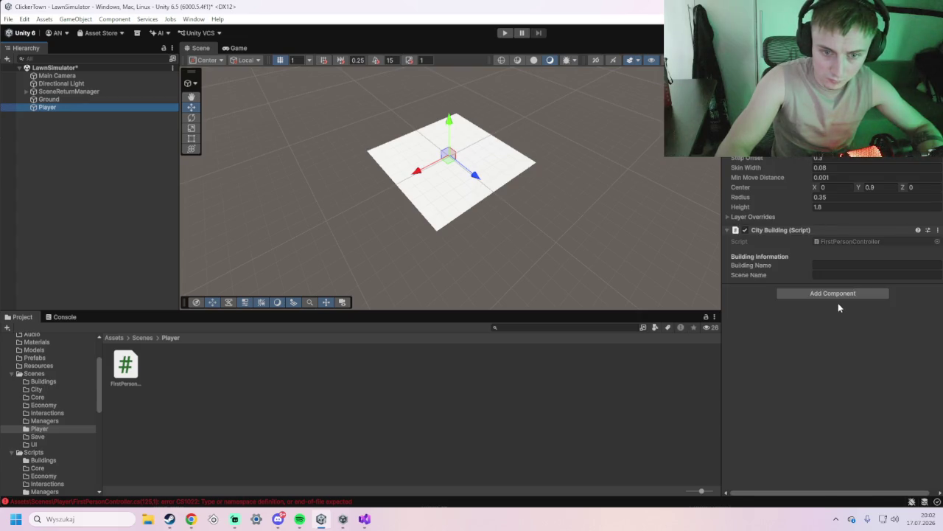
{"action": "right_click", "coordinate": [782, 231]}
{"action": "left_click", "coordinate": [777, 231]}
{"action": "left_click", "coordinate": [776, 230]}
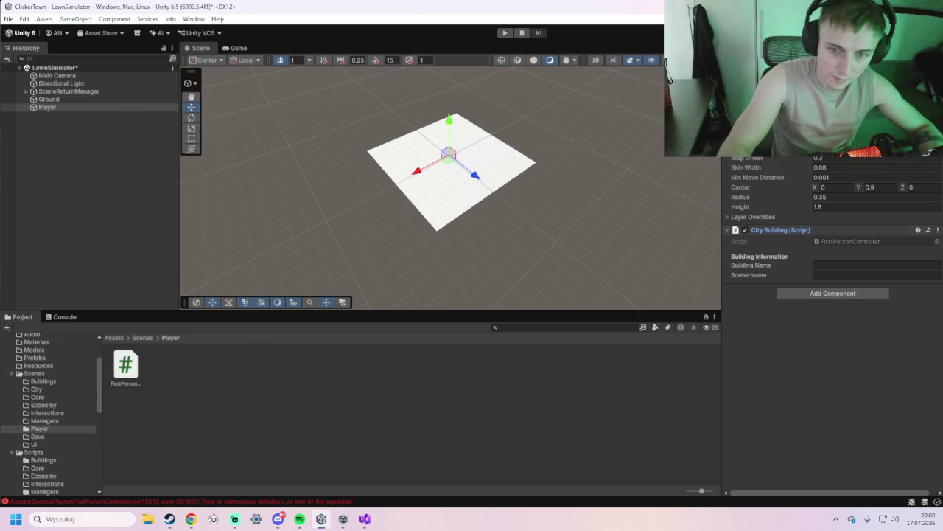
{"action": "left_click", "coordinate": [937, 231]}
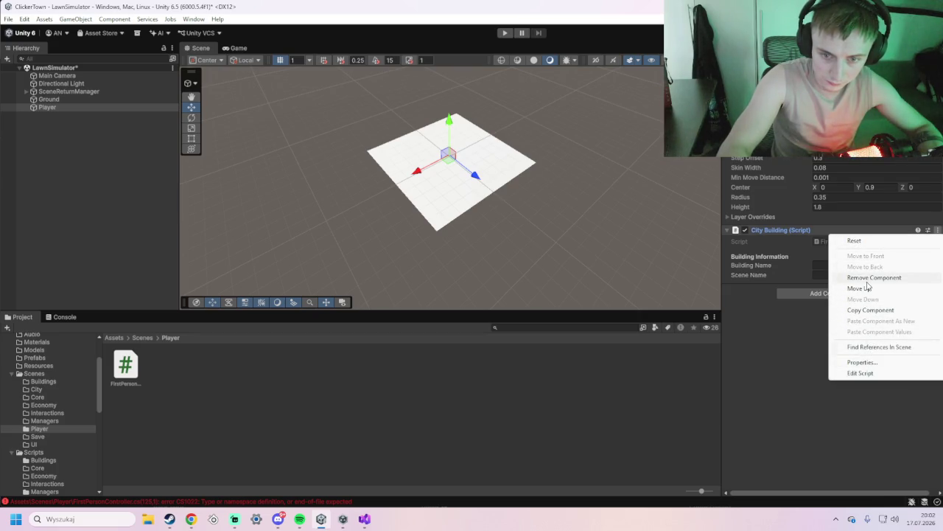
{"action": "left_click", "coordinate": [870, 278]}
Check the Console's CS1022 error and reopen FirstPersonController.cs for editing
{"action": "left_click", "coordinate": [64, 317]}
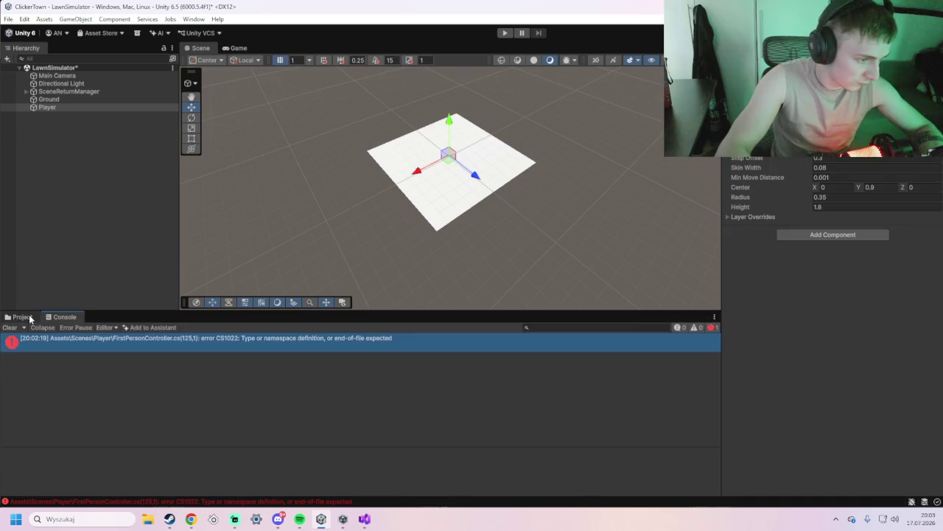
{"action": "left_click", "coordinate": [30, 317]}
{"action": "double_click", "coordinate": [136, 366]}
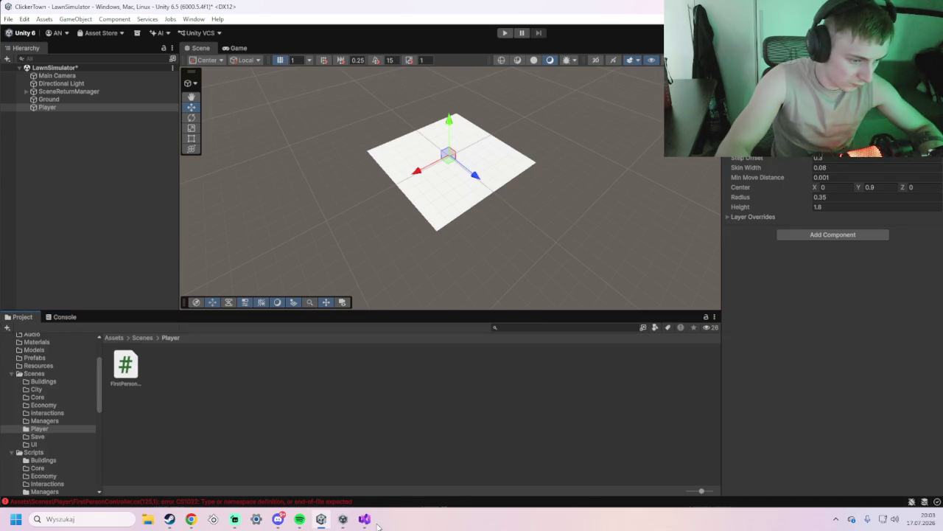
Replace the entire FirstPersonController.cs contents with the pasted ClickerTownFirstPersonController code
{"action": "scroll", "coordinate": [202, 283], "scroll_direction": "up", "scroll_amount": 15}
{"action": "scroll", "coordinate": [202, 283], "scroll_direction": "up", "scroll_amount": 8}
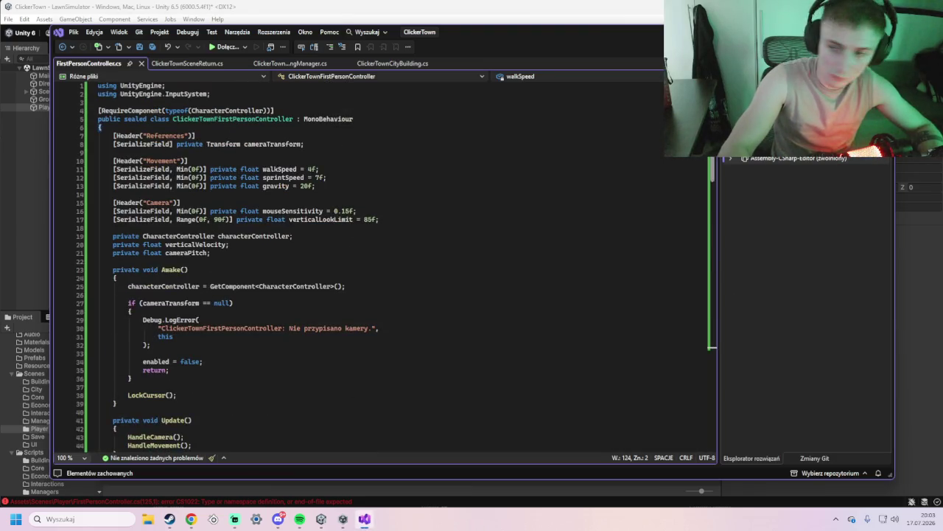
{"action": "scroll", "coordinate": [250, 364], "scroll_direction": "down", "scroll_amount": 20}
{"action": "scroll", "coordinate": [265, 377], "scroll_direction": "down", "scroll_amount": 6}
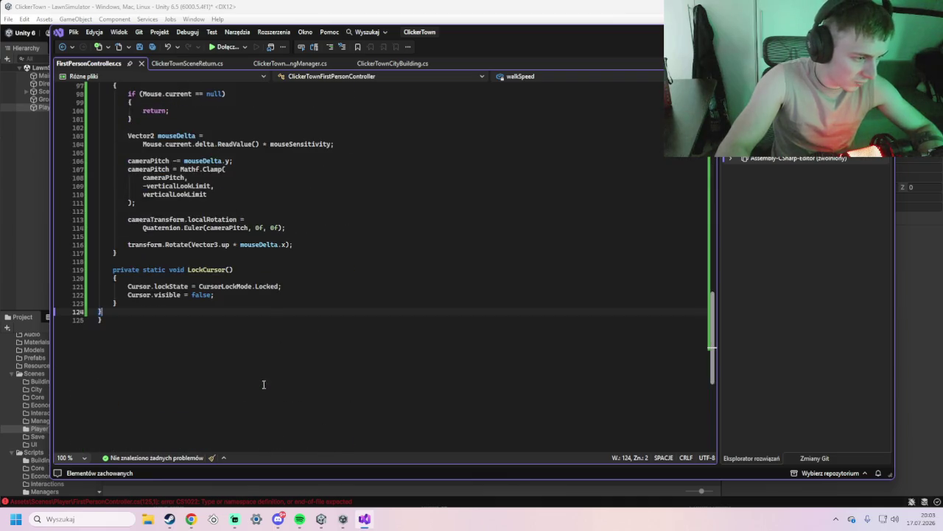
{"action": "mouse_move", "coordinate": [273, 320]}
{"action": "left_mouse_down"}
{"action": "mouse_move", "coordinate": [221, 156]}
{"action": "mouse_move", "coordinate": [170, 295]}
{"action": "mouse_move", "coordinate": [162, 164]}
{"action": "mouse_move", "coordinate": [146, 160]}
{"action": "mouse_move", "coordinate": [140, 127]}
{"action": "mouse_move", "coordinate": [91, 88]}
{"action": "left_mouse_up"}
{"action": "key", "text": "ctrl+v"}
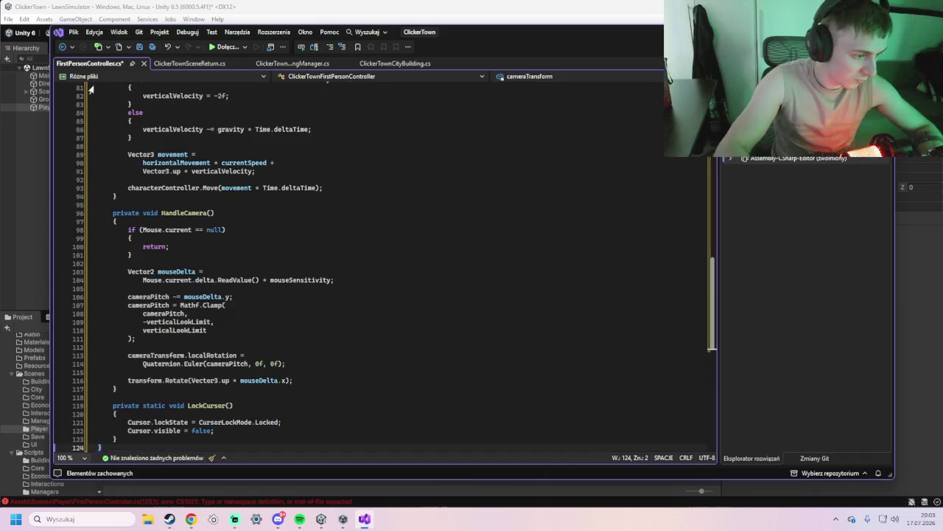
Delete the stray S after the closing brace on line 124, save the script, and return to Unity
{"action": "type", "text": "S"}
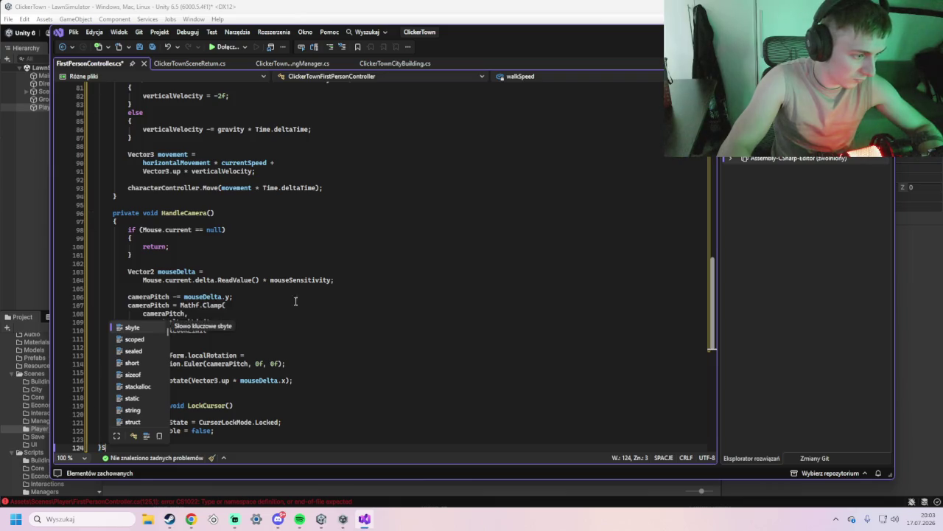
{"action": "left_click", "coordinate": [355, 313]}
{"action": "left_click", "coordinate": [149, 446]}
{"action": "key", "text": "BackSpace"}
{"action": "key", "text": "ctrl+s"}
{"action": "key", "text": "alt+Tab"}
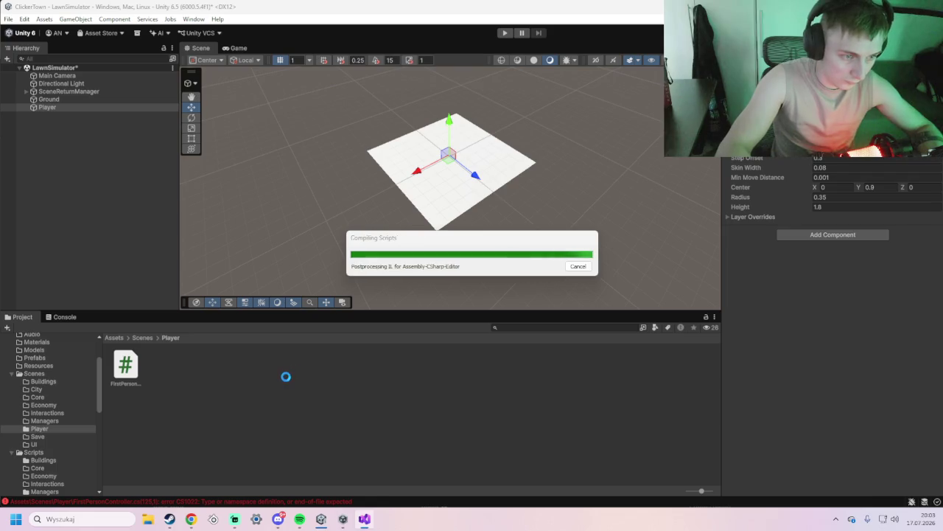
Confirm the console shows no errors and inspect Player's First Person Controller (walk 4, sprint 7, gravity 20)
{"action": "left_click", "coordinate": [65, 316]}
{"action": "left_click", "coordinate": [21, 317]}
{"action": "left_click", "coordinate": [126, 367]}
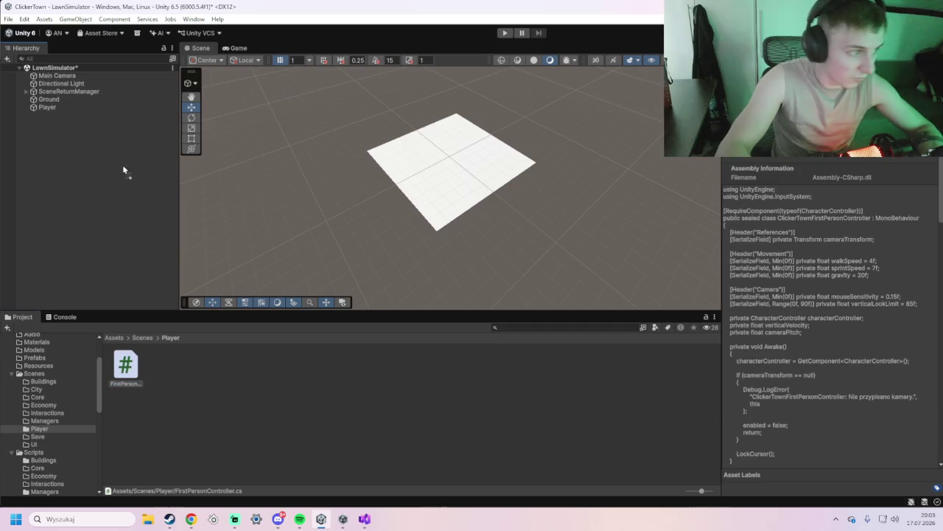
{"action": "left_click", "coordinate": [70, 111]}
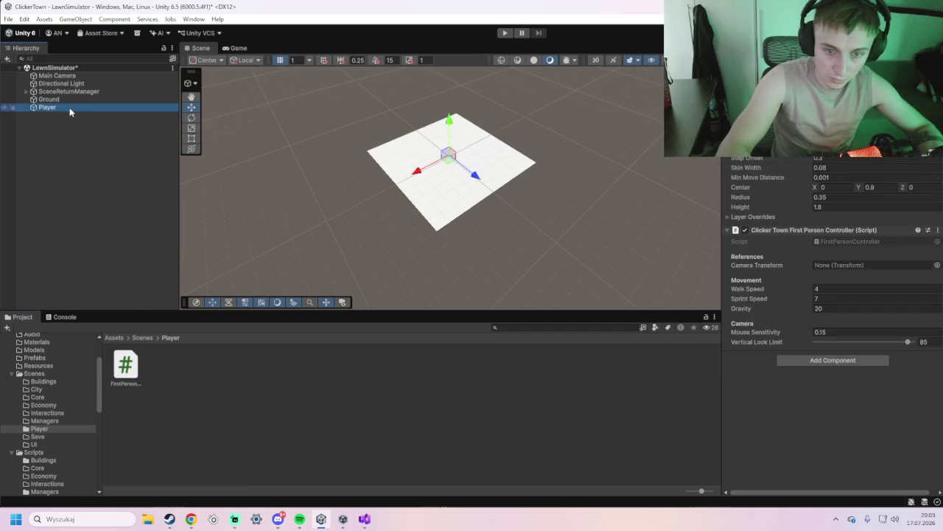
{"action": "key", "text": "F2"}
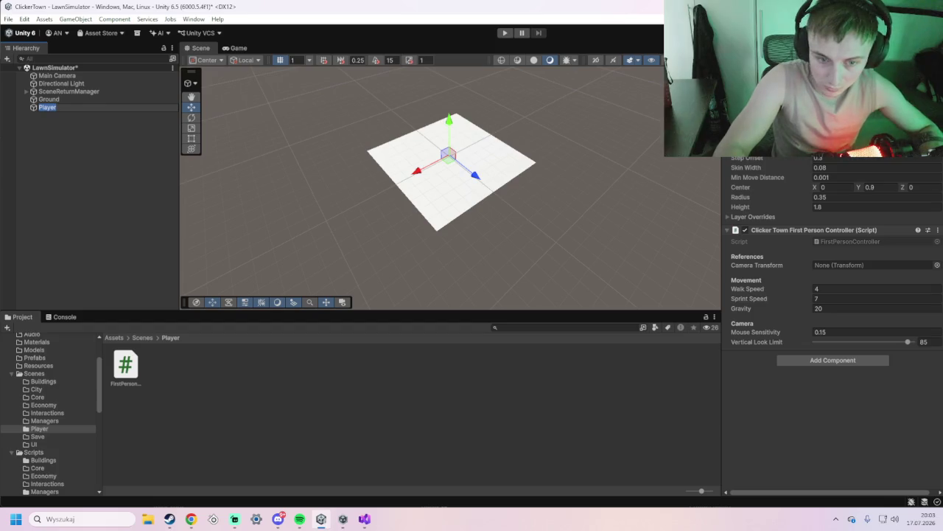
{"action": "key", "text": "alt+Tab"}
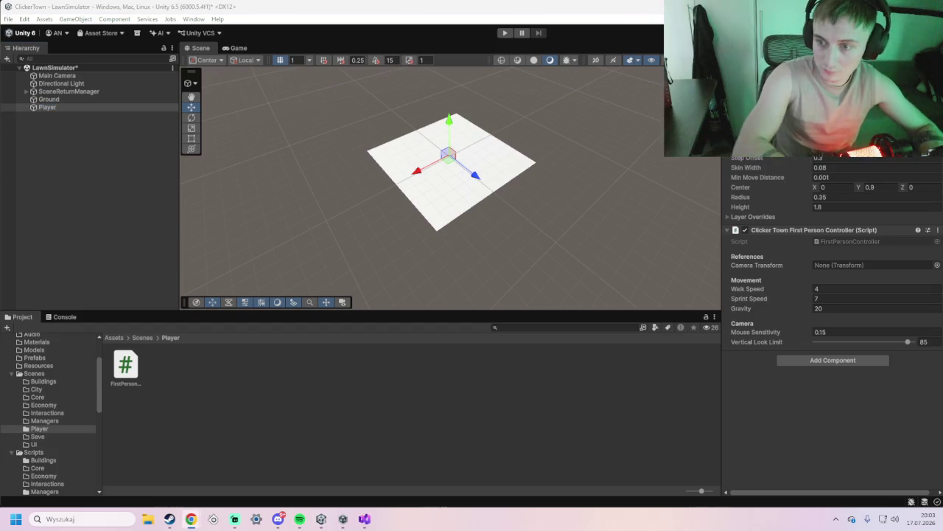
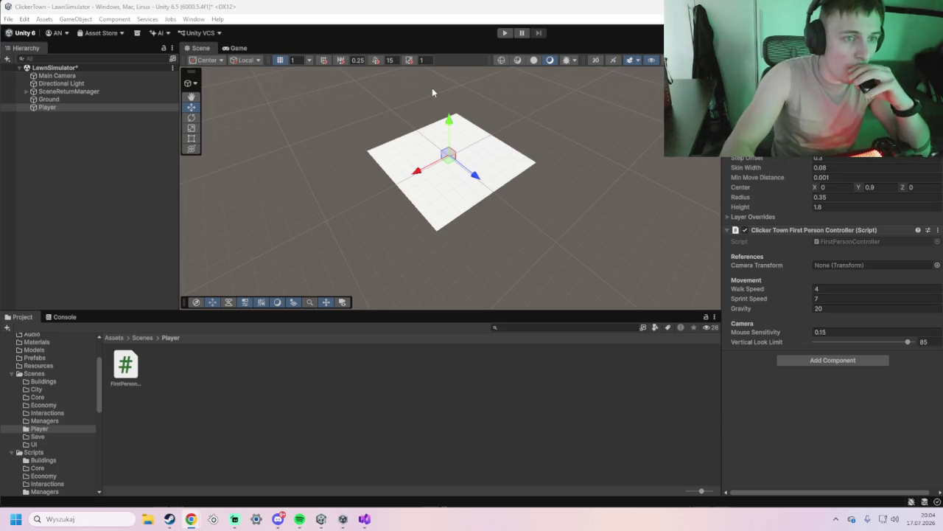
Enter play mode to test the LawnSimulator scene in the Game view
{"action": "left_click", "coordinate": [504, 33]}
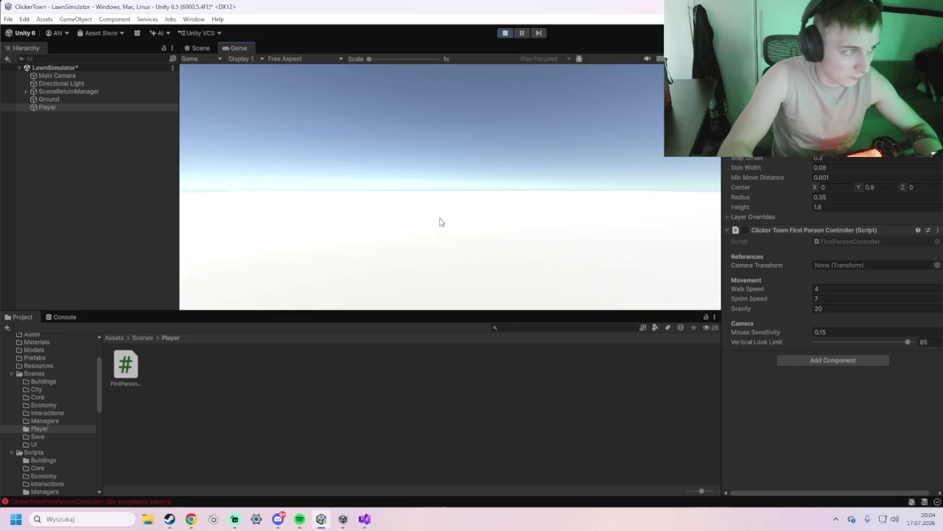
Look through Main Camera, SceneReturnManager and Ground, then select Player to view its movement settings
{"action": "left_click", "coordinate": [95, 76]}
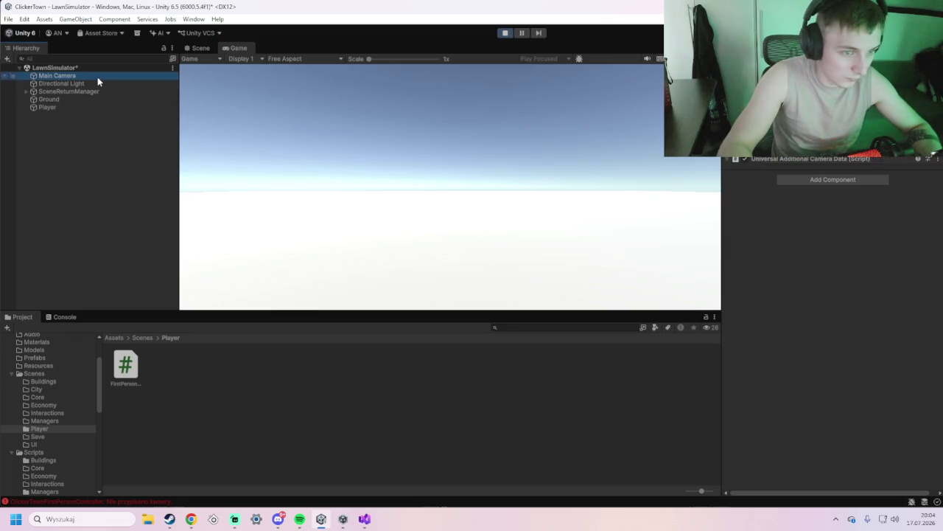
{"action": "left_click", "coordinate": [95, 91]}
{"action": "left_click", "coordinate": [88, 99]}
{"action": "left_click", "coordinate": [82, 108]}
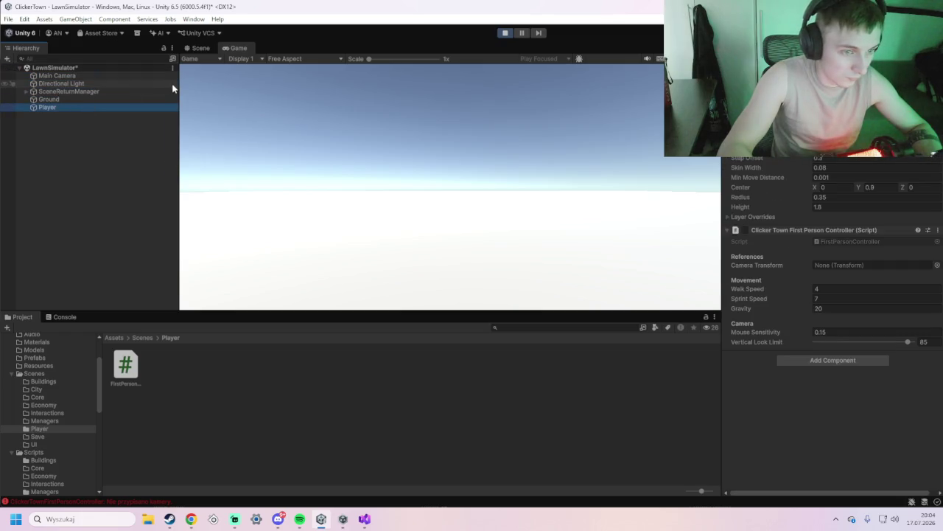
{"action": "left_click", "coordinate": [441, 228]}
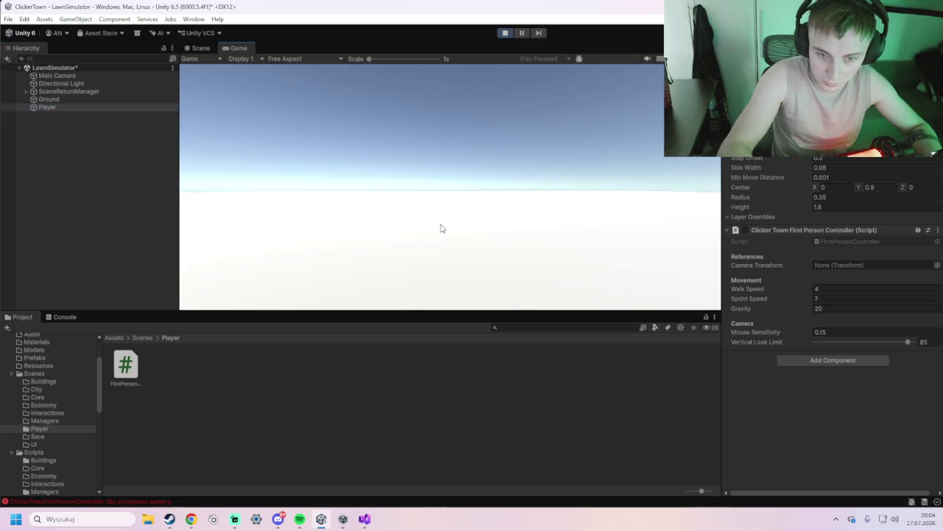
Test the Player's Sprint Speed at 100, then restore it to 7
{"action": "left_click", "coordinate": [829, 300]}
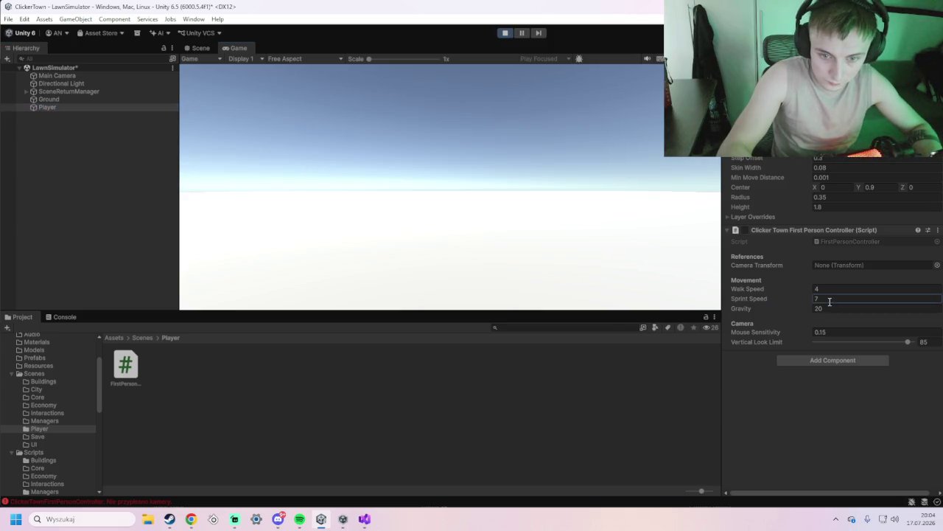
{"action": "type", "text": "100"}
{"action": "left_click", "coordinate": [523, 247]}
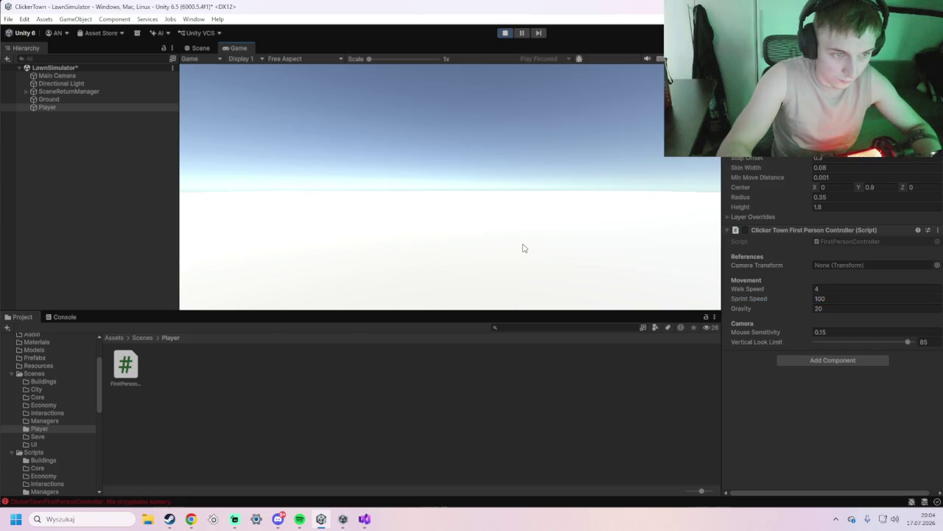
{"action": "left_click", "coordinate": [834, 299]}
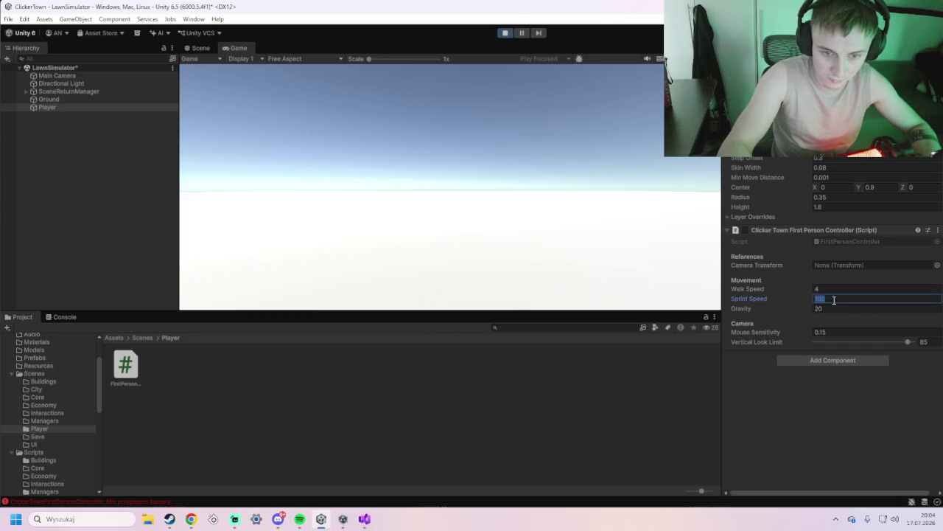
{"action": "type", "text": "7"}
Try Walk Speed 400, restore it to 4, and stop play mode
{"action": "left_click", "coordinate": [820, 288]}
{"action": "type", "text": "400"}
{"action": "key", "text": "Return"}
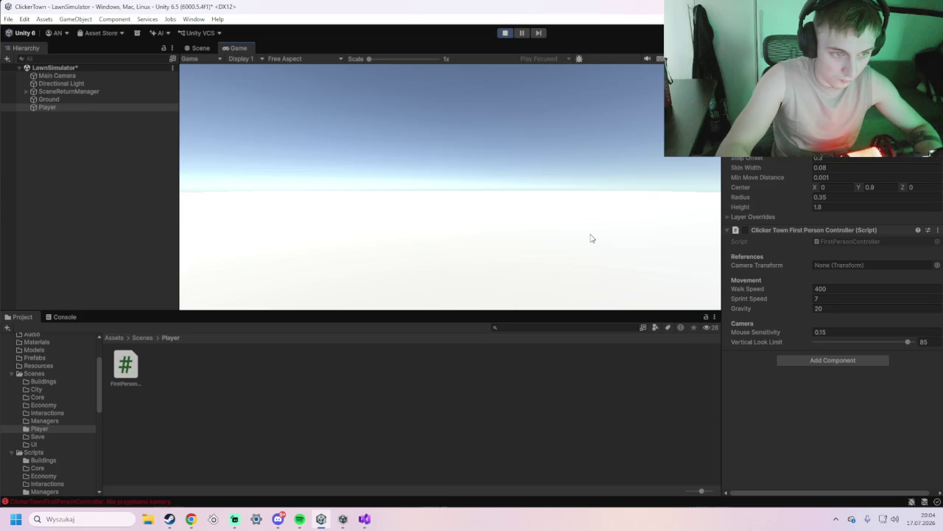
{"action": "left_click", "coordinate": [840, 288]}
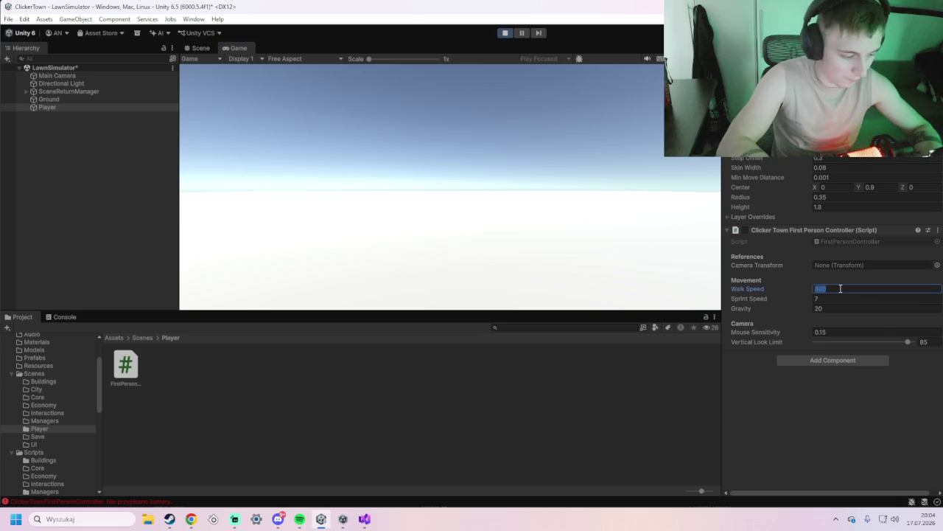
{"action": "type", "text": "4"}
{"action": "key", "text": "Return"}
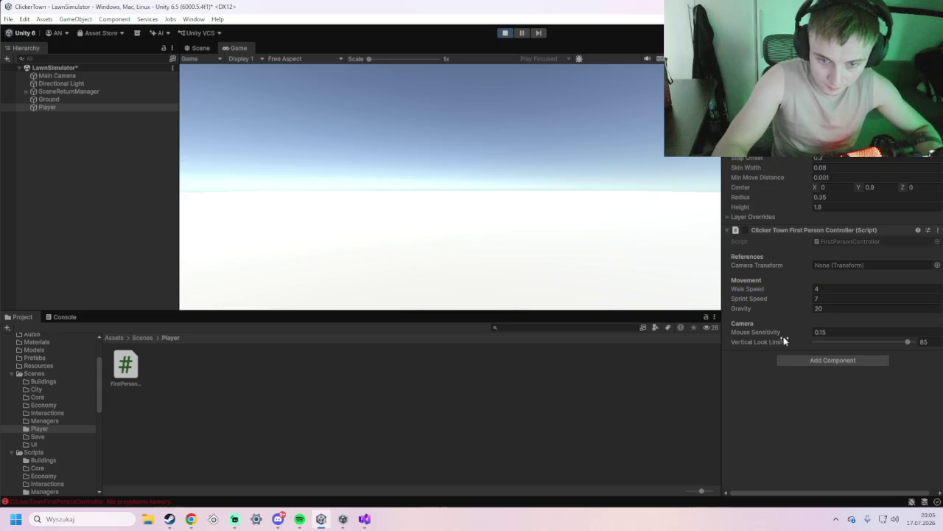
{"action": "left_click", "coordinate": [505, 33]}
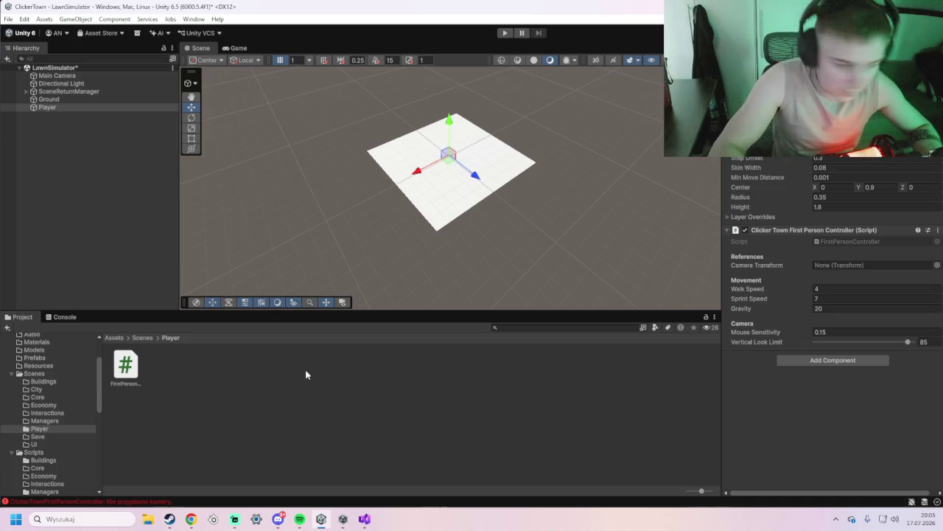
Navigate to the Assets > Scripts > Interactions folder in the Project panel
{"action": "scroll", "coordinate": [30, 377], "scroll_direction": "up", "scroll_amount": 2}
{"action": "left_click", "coordinate": [33, 349]}
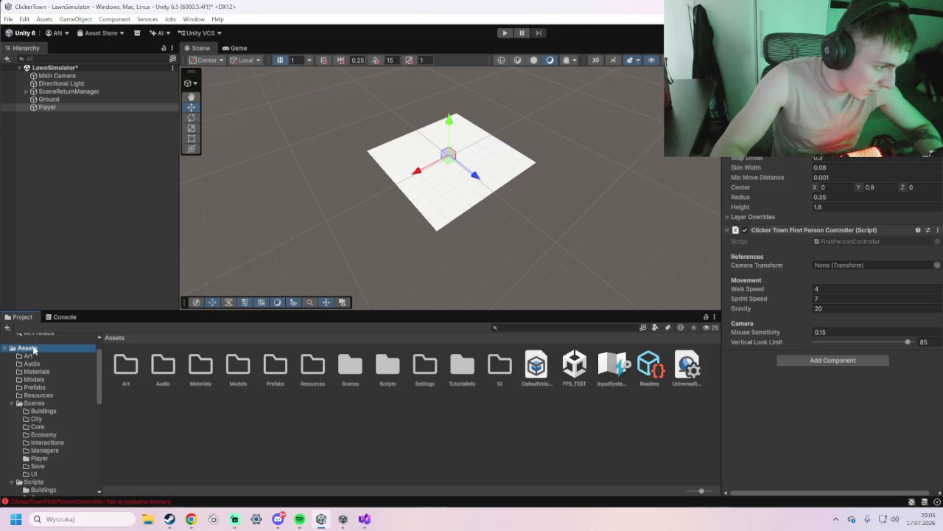
{"action": "double_click", "coordinate": [387, 368]}
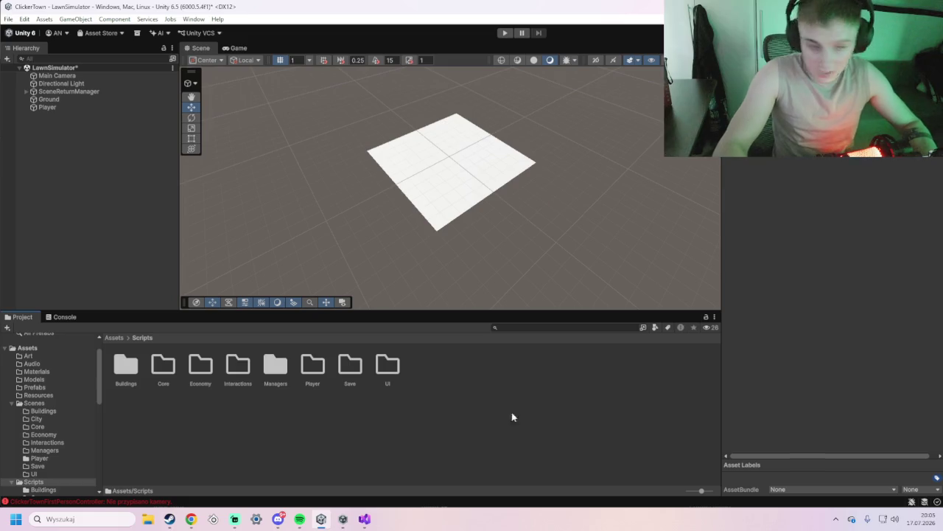
{"action": "double_click", "coordinate": [239, 366]}
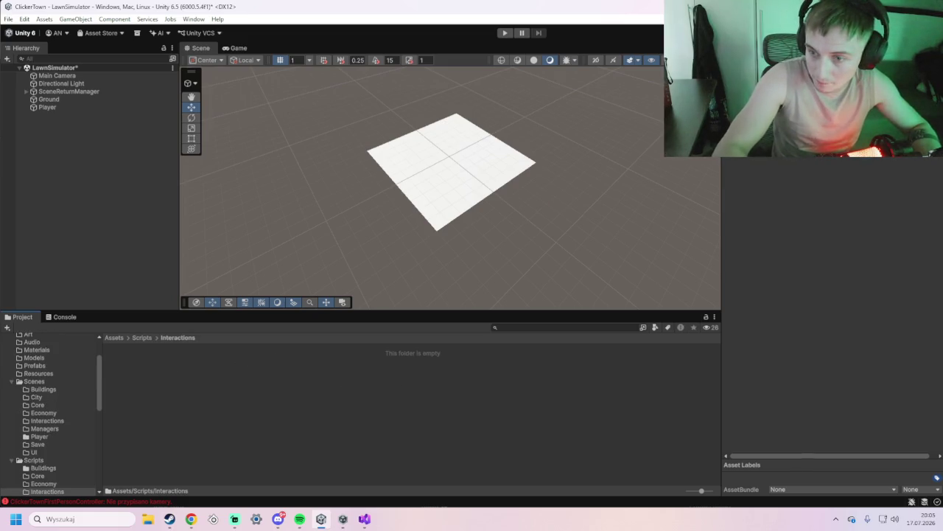
{"action": "key", "text": "alt+Tab"}
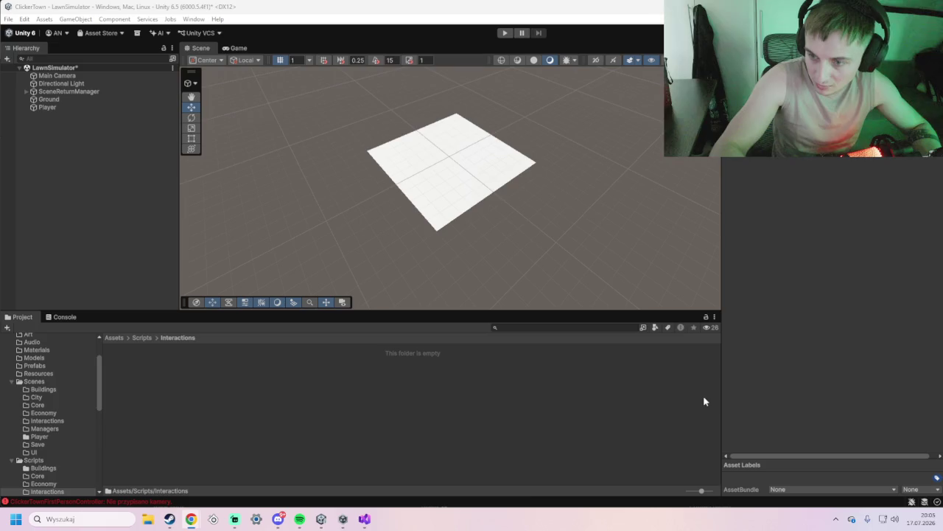
Create a MonoBehaviour script named ClickerTownGrassNode there and open it in the code editor
{"action": "right_click", "coordinate": [416, 353]}
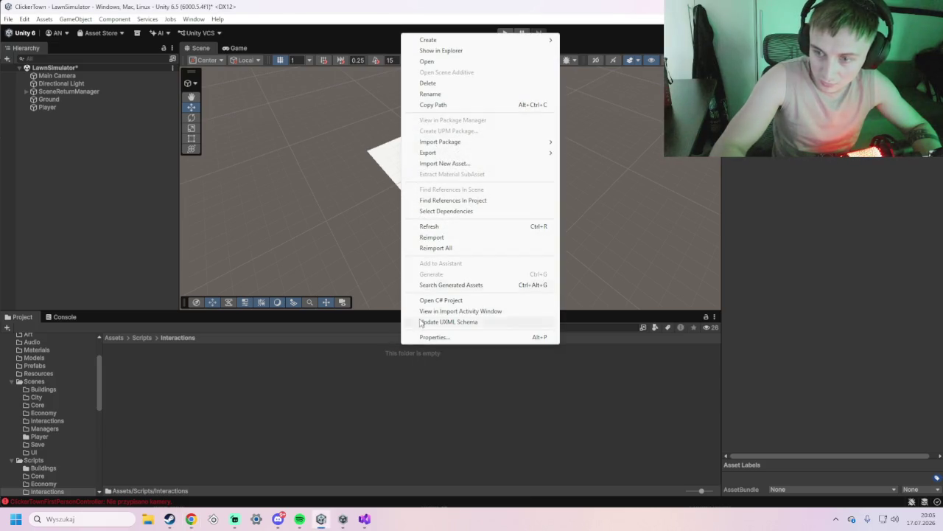
{"action": "mouse_move", "coordinate": [448, 44]}
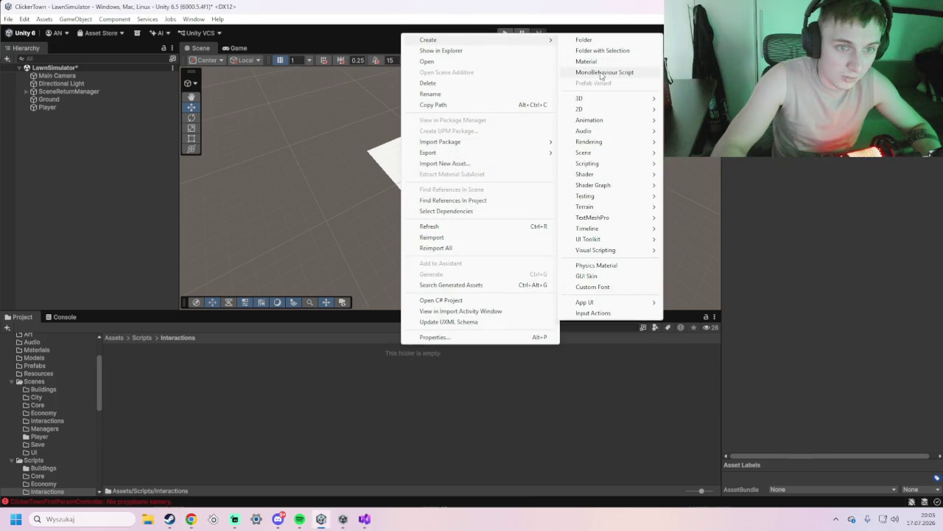
{"action": "left_click", "coordinate": [602, 72]}
{"action": "type", "text": "LawnGrassNode"}
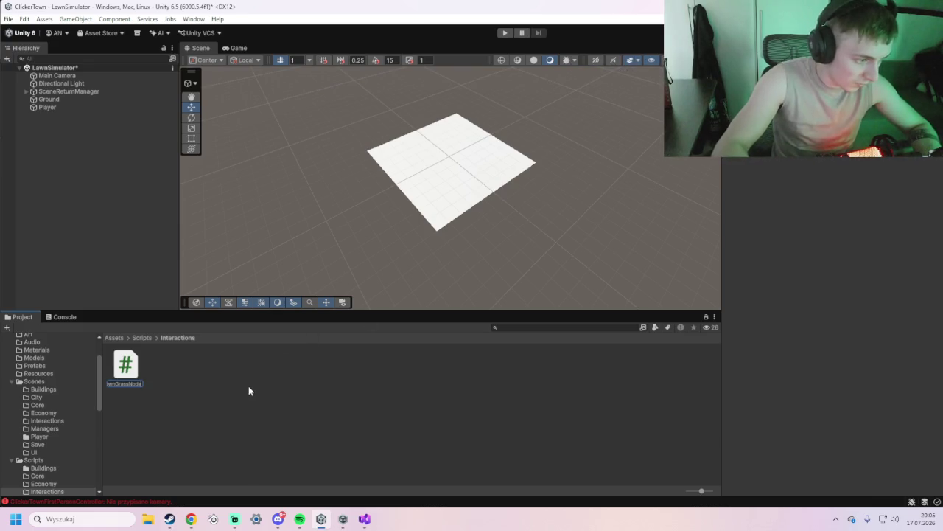
{"action": "key", "text": "alt+Tab"}
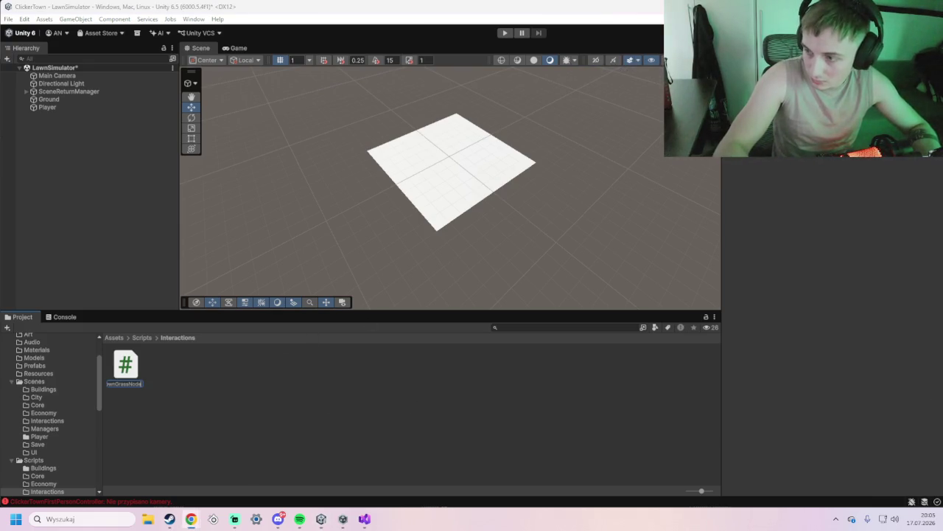
{"action": "left_click", "coordinate": [194, 396]}
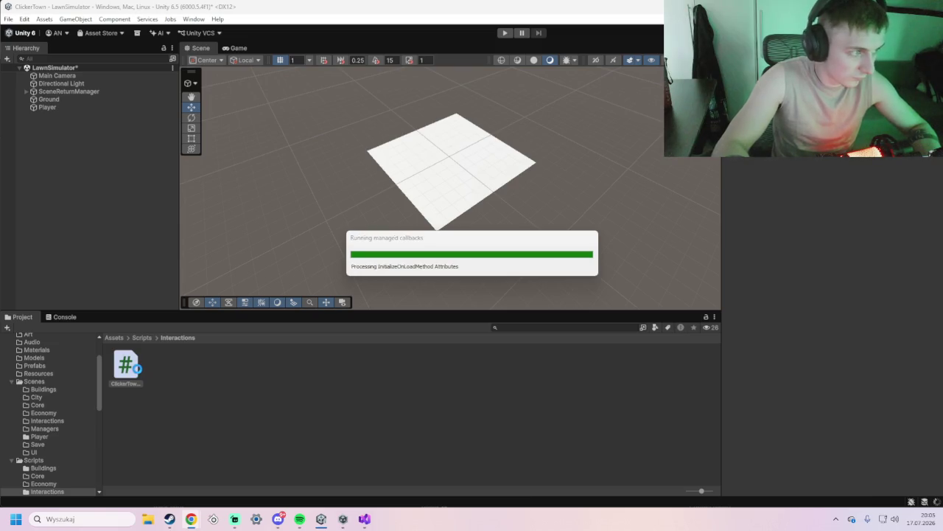
{"action": "double_click", "coordinate": [134, 369]}
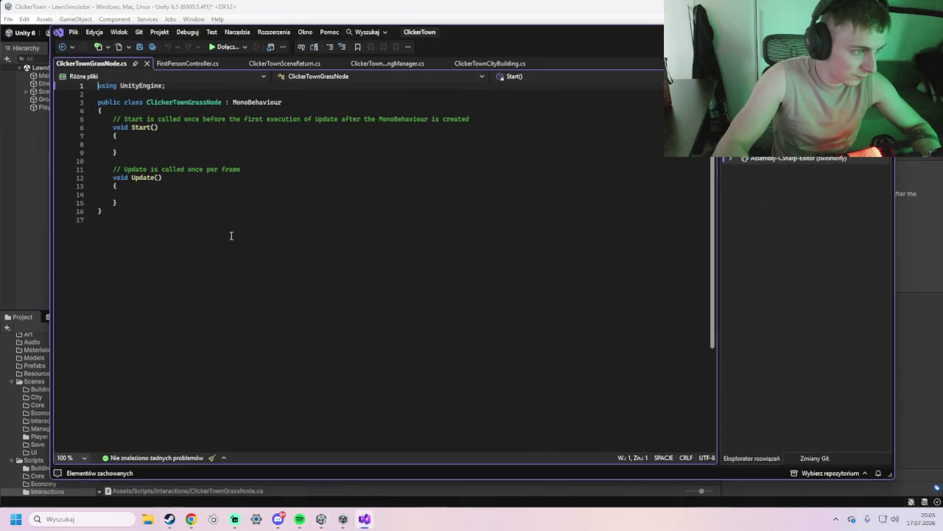
Replace the ClickerTownGrassNode template with the 79-line grass node script and save it
{"action": "left_click_drag", "start_coordinate": [232, 234], "coordinate": [94, 85]}
{"action": "left_click", "coordinate": [155, 244]}
{"action": "left_click_drag", "start_coordinate": [156, 244], "coordinate": [97, 81]}
{"action": "key", "text": "Delete"}
{"action": "key", "text": "ctrl+v"}
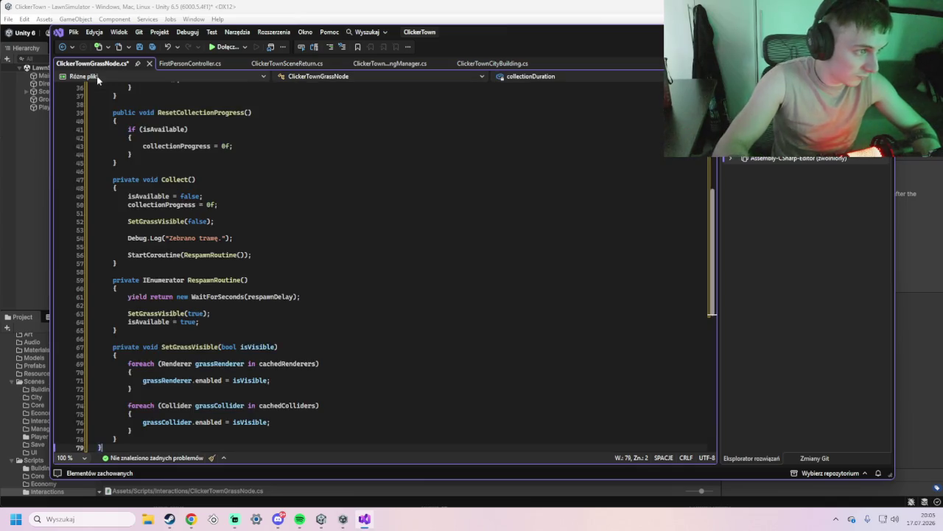
{"action": "key", "text": "ctrl+s"}
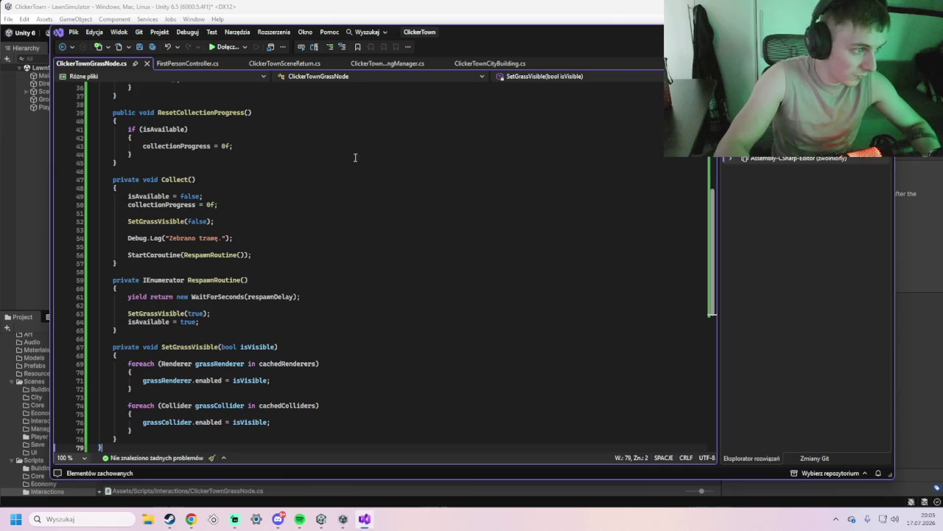
{"action": "key", "text": "alt+Tab"}
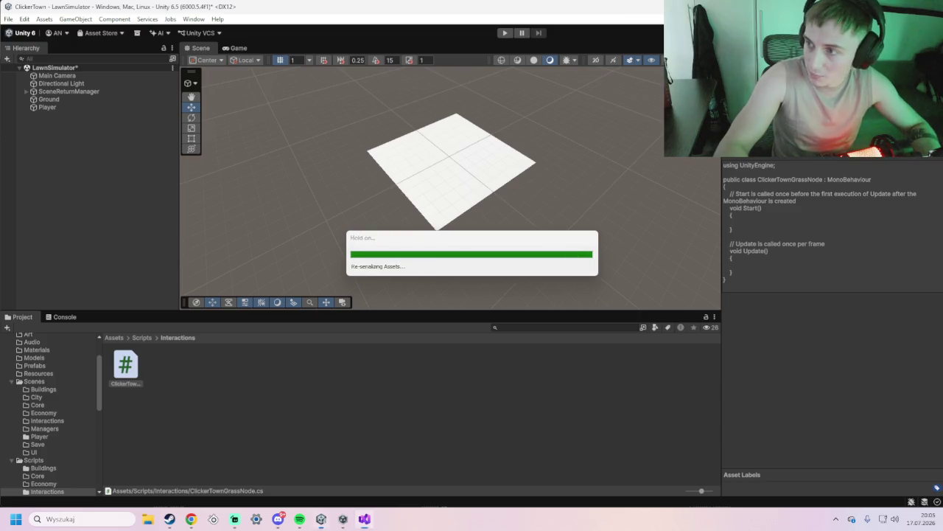
{"action": "left_click", "coordinate": [183, 402]}
Create another MonoBehaviour script named ClickerTownGrassInteractor in the Interactions folder
{"action": "right_click", "coordinate": [203, 385]}
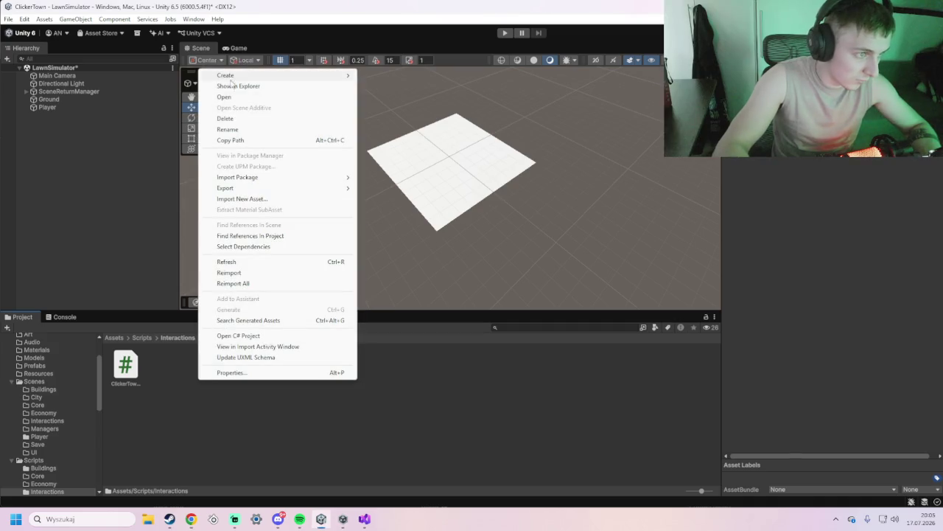
{"action": "mouse_move", "coordinate": [236, 75]}
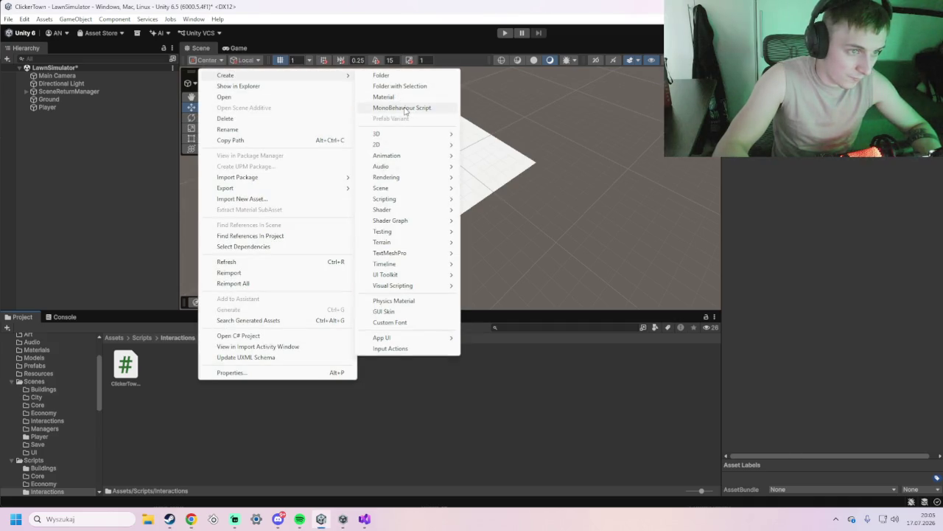
{"action": "left_click", "coordinate": [404, 108]}
{"action": "type", "text": "ClickerTownGrassInteractor"}
{"action": "key", "text": "Return"}
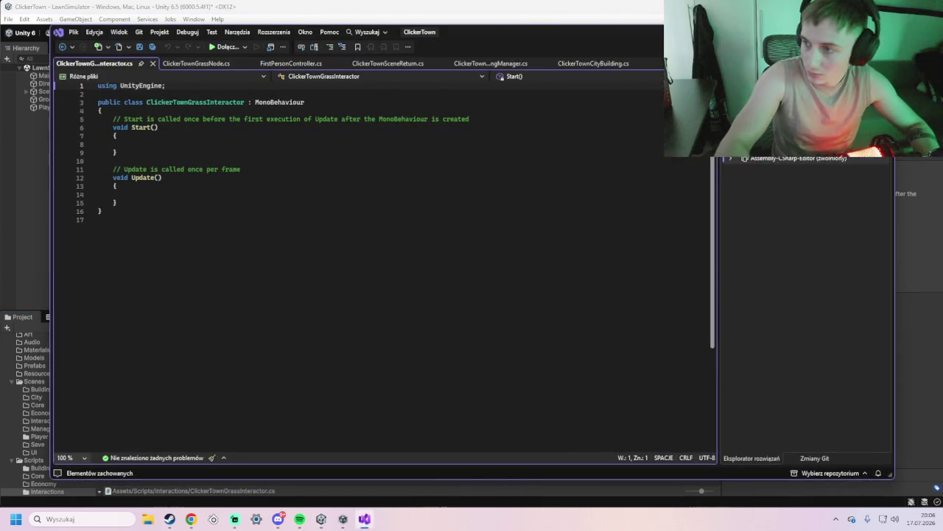
Paste the 76-line raycast interactor code over the template and save ClickerTownGrassInteractor.cs
{"action": "left_click", "coordinate": [290, 230]}
{"action": "key", "text": "ctrl+a"}
{"action": "mouse_move", "coordinate": [174, 236]}
{"action": "left_mouse_down"}
{"action": "mouse_move", "coordinate": [121, 159]}
{"action": "mouse_move", "coordinate": [90, 88]}
{"action": "left_mouse_up"}
{"action": "key", "text": "ctrl+v"}
{"action": "key", "text": "ctrl+s"}
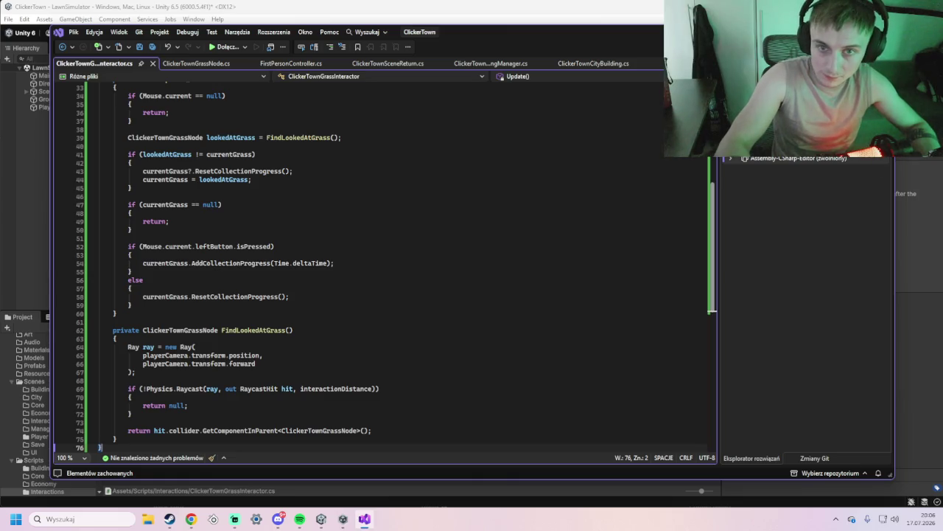
{"action": "key", "text": "alt+Tab"}
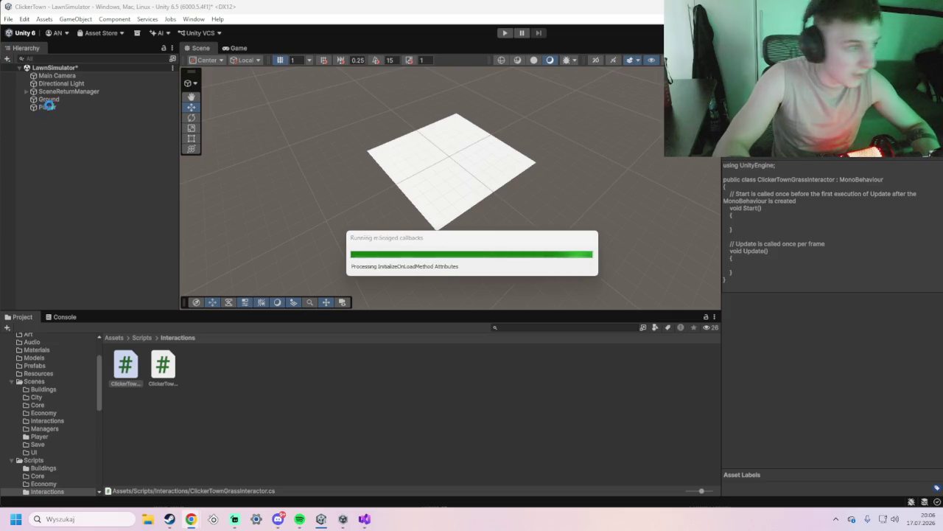
Add a 3D cube to the LawnSimulator scene and name it Grass_Test
{"action": "right_click", "coordinate": [46, 76]}
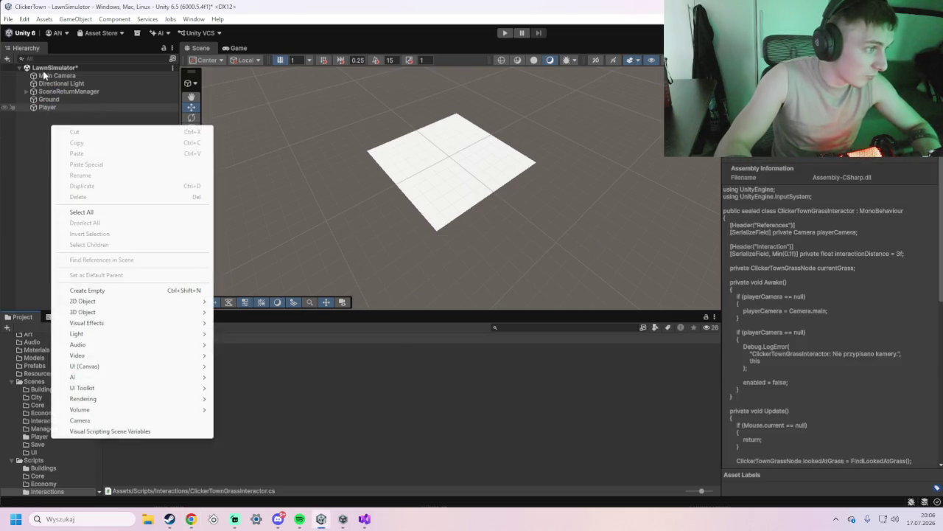
{"action": "right_click", "coordinate": [46, 69]}
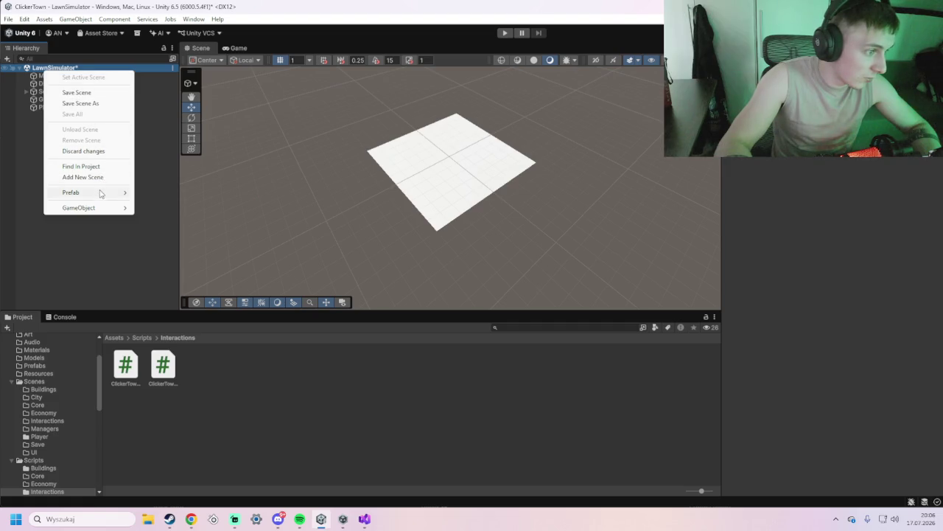
{"action": "mouse_move", "coordinate": [103, 209]}
{"action": "mouse_move", "coordinate": [166, 229]}
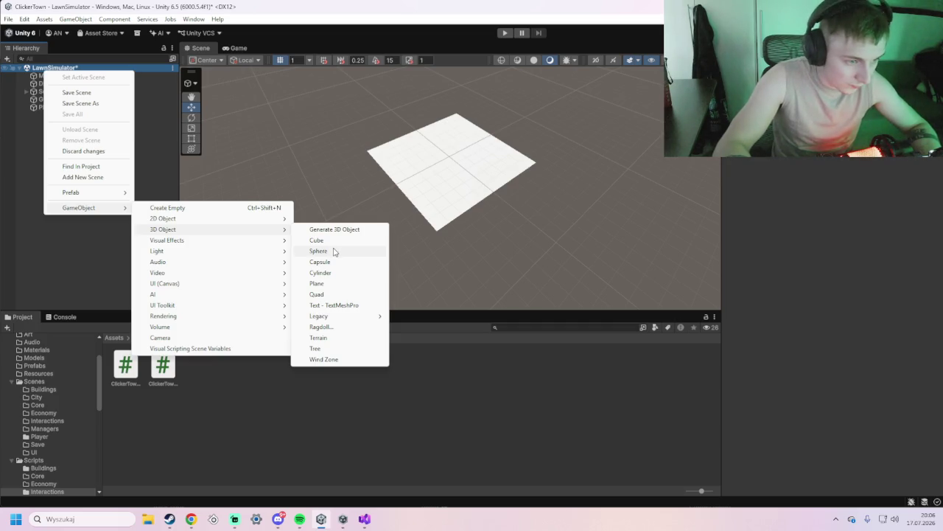
{"action": "left_click", "coordinate": [330, 240]}
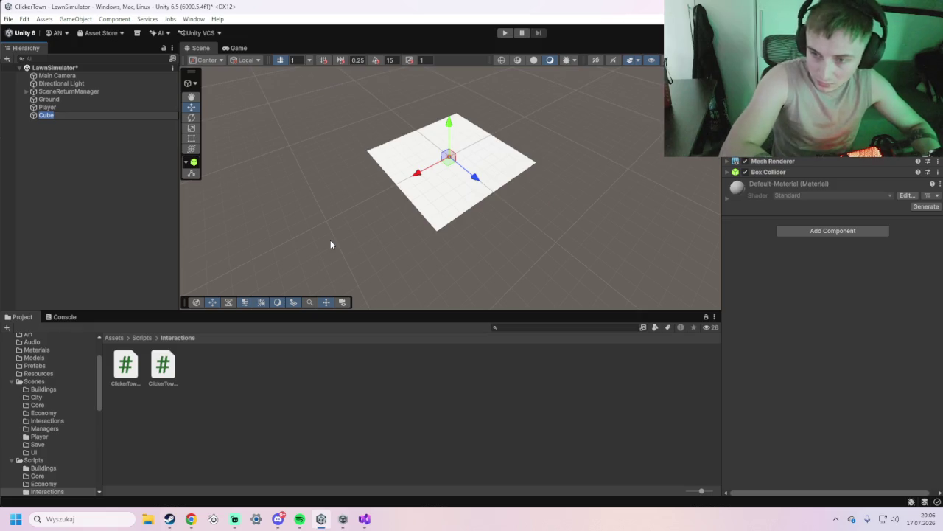
{"action": "type", "text": "Grass"}
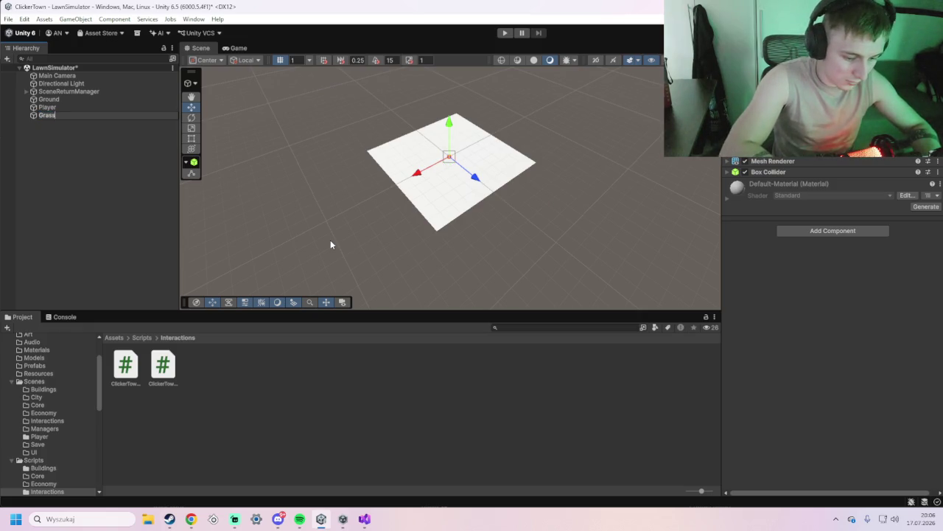
{"action": "type", "text": "_Test"}
{"action": "key", "text": "Return"}
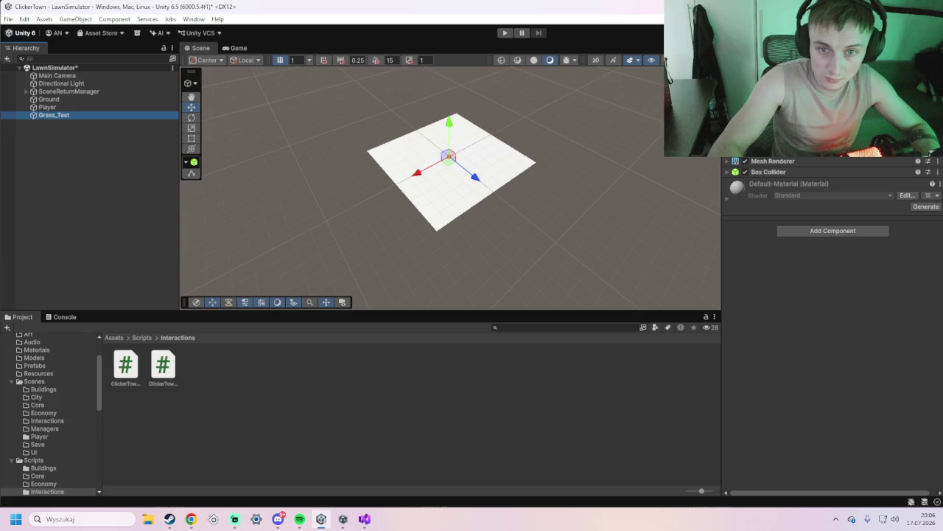
{"action": "left_click", "coordinate": [930, 153]}
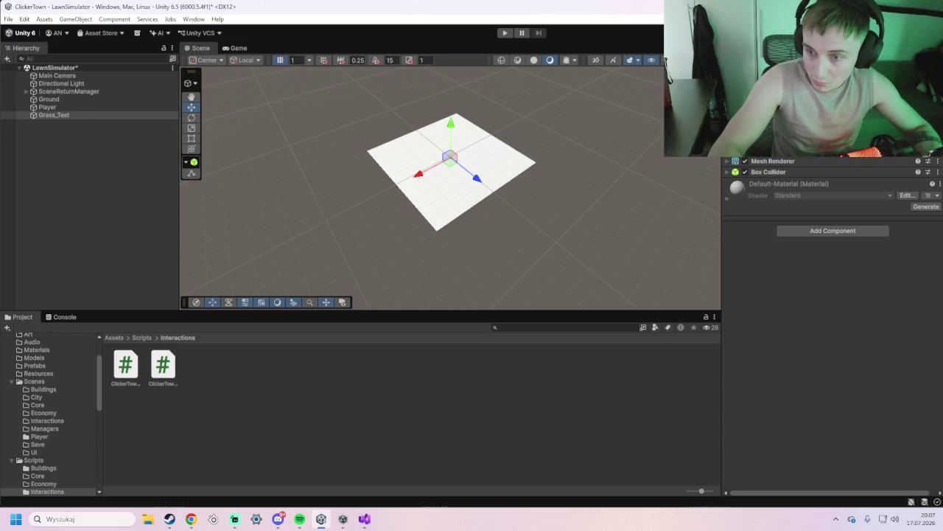
Attach Clicker Town Grass Node to Grass_Test, parent Main Camera under Player, then play the scene
{"action": "left_click", "coordinate": [819, 232]}
{"action": "type", "text": "cli"}
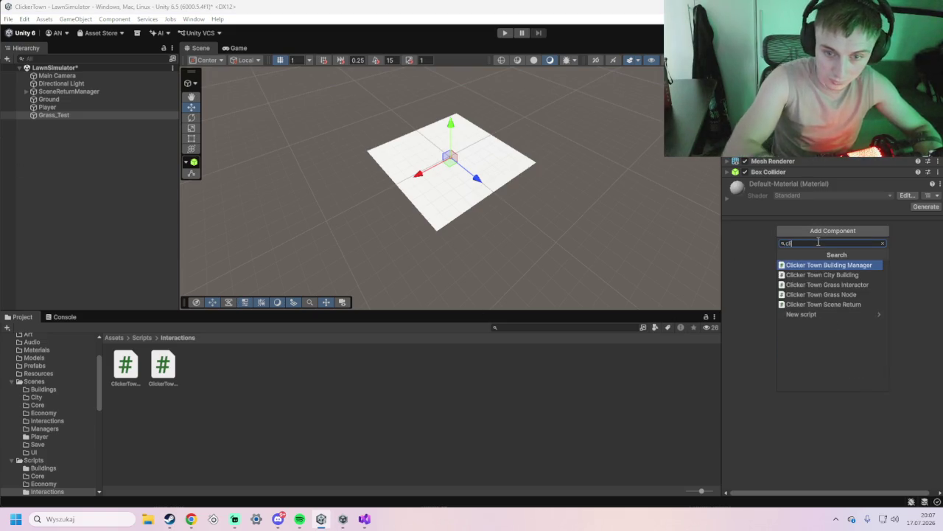
{"action": "left_click", "coordinate": [847, 295]}
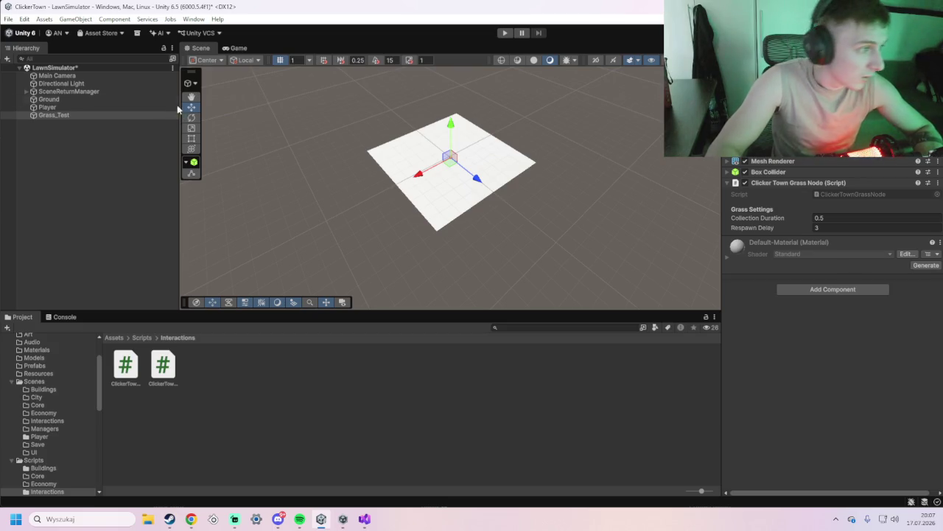
{"action": "mouse_move", "coordinate": [81, 79]}
{"action": "left_mouse_down"}
{"action": "mouse_move", "coordinate": [91, 90]}
{"action": "mouse_move", "coordinate": [62, 109]}
{"action": "left_mouse_up"}
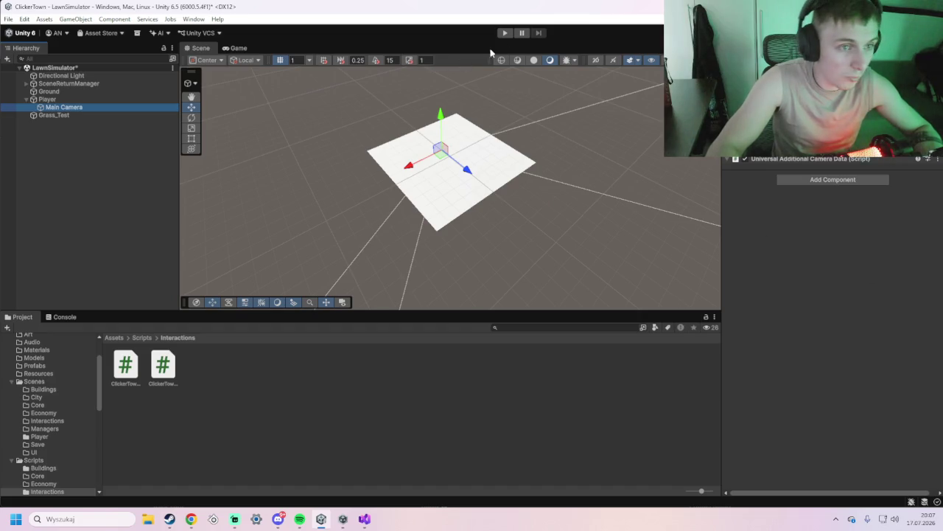
{"action": "left_click", "coordinate": [505, 33]}
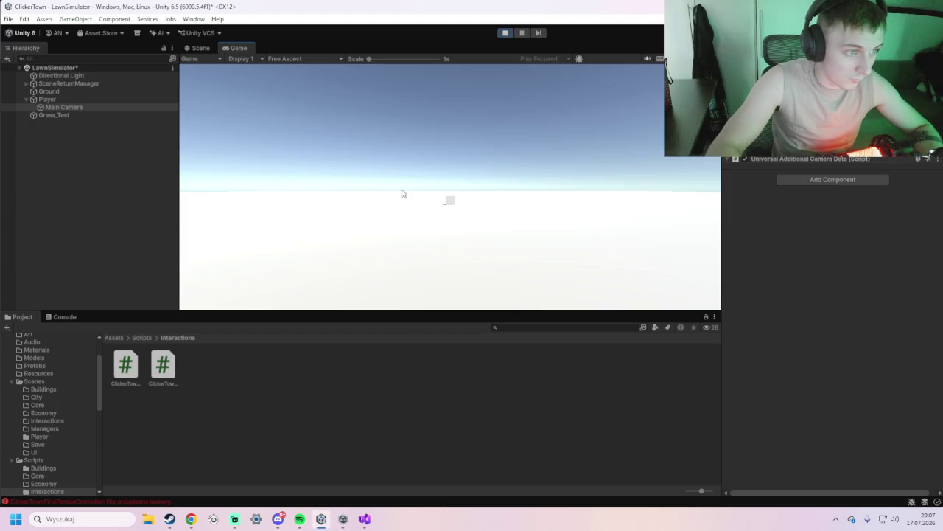
Select Player and inspect its First Person Controller's Camera Transform, still set to None
{"action": "left_click", "coordinate": [71, 101]}
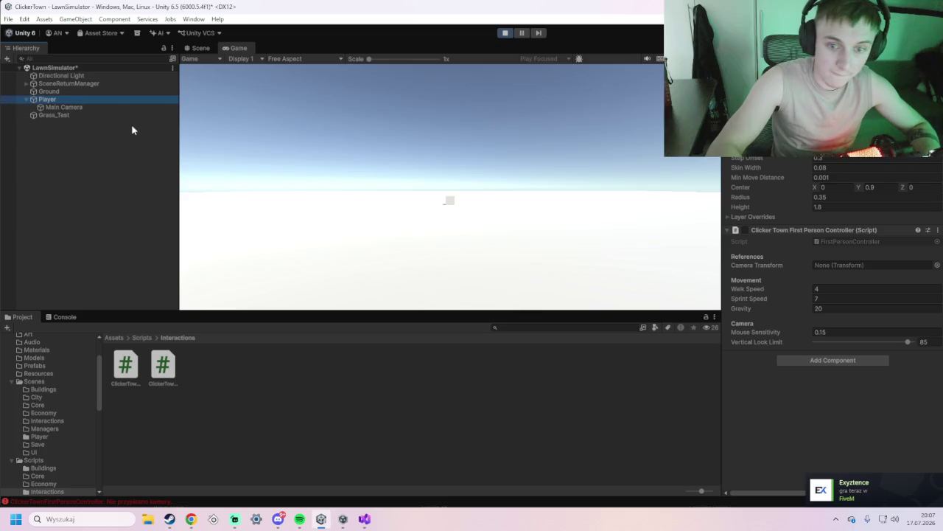
{"action": "left_click", "coordinate": [469, 225]}
{"action": "left_click", "coordinate": [847, 265]}
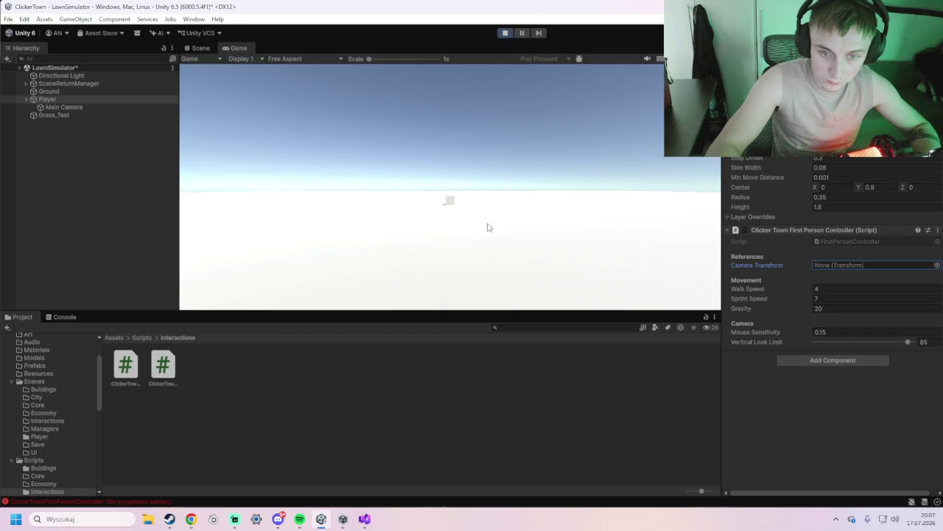
{"action": "left_click", "coordinate": [435, 203]}
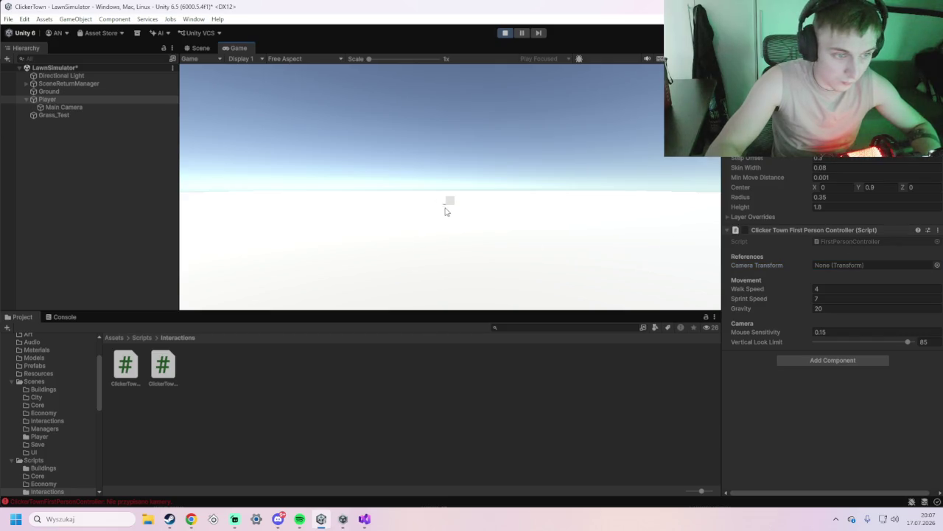
Step one frame, stop play mode, check the browser, and run the scene again
{"action": "left_click", "coordinate": [536, 34]}
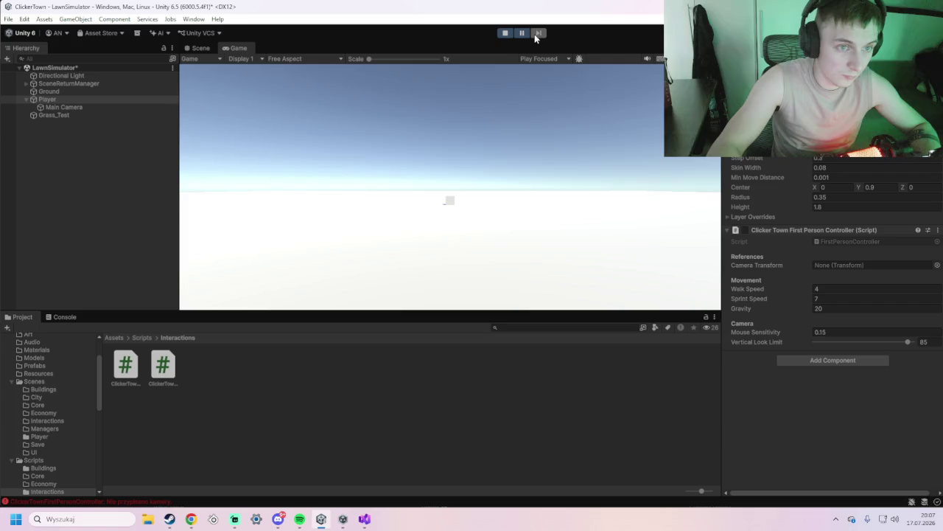
{"action": "left_click", "coordinate": [541, 60]}
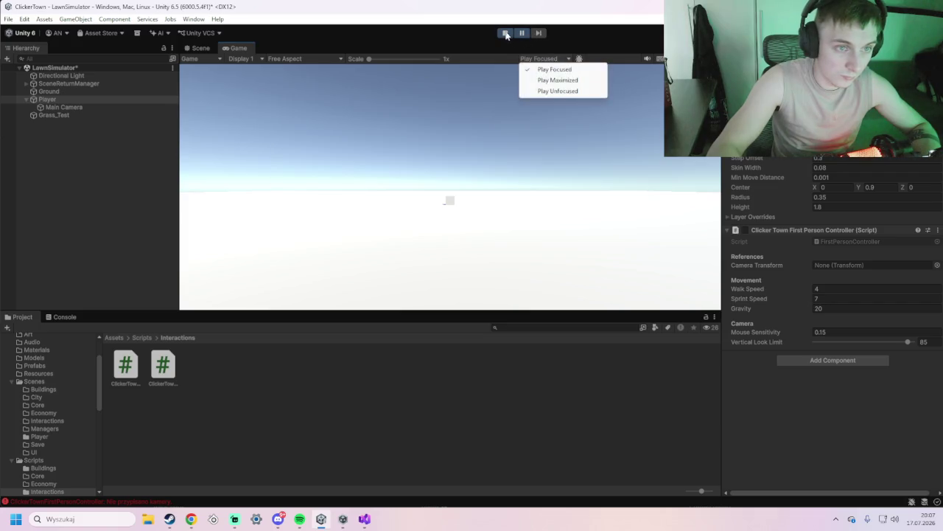
{"action": "left_click", "coordinate": [505, 33]}
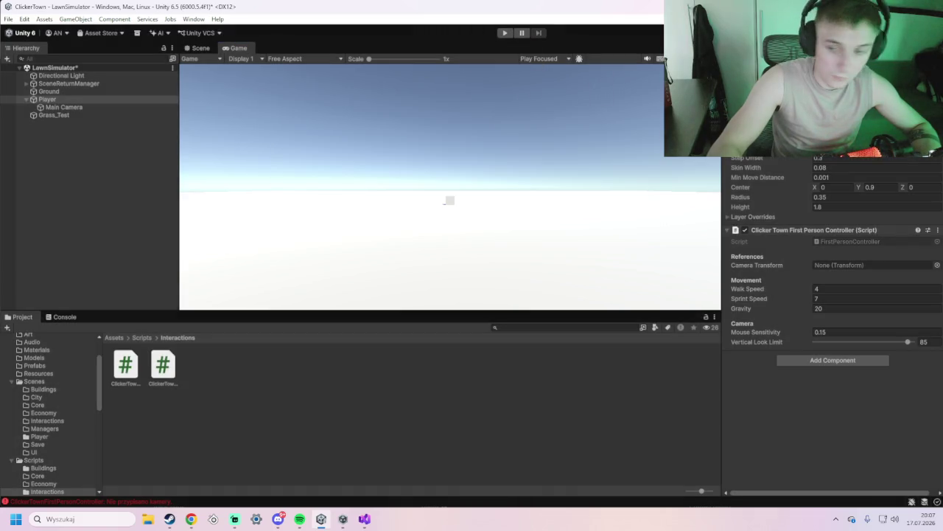
{"action": "key", "text": "alt+Tab"}
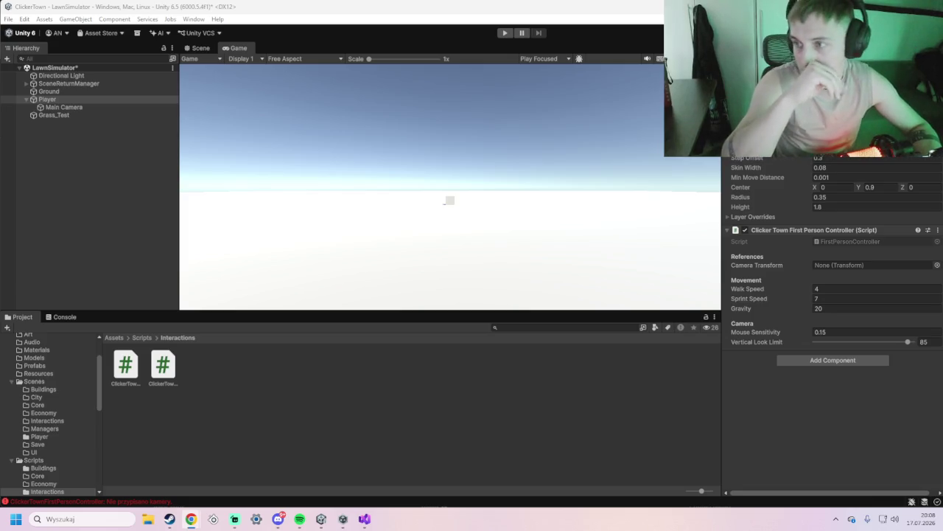
{"action": "left_click", "coordinate": [505, 32]}
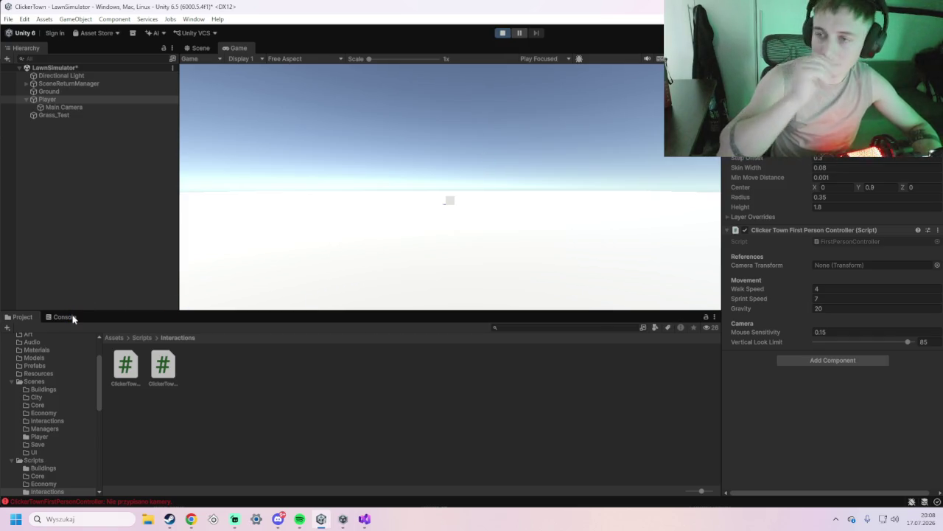
Read the missing-camera error in the Console, assign Main Camera during play, then stop
{"action": "left_click", "coordinate": [63, 317]}
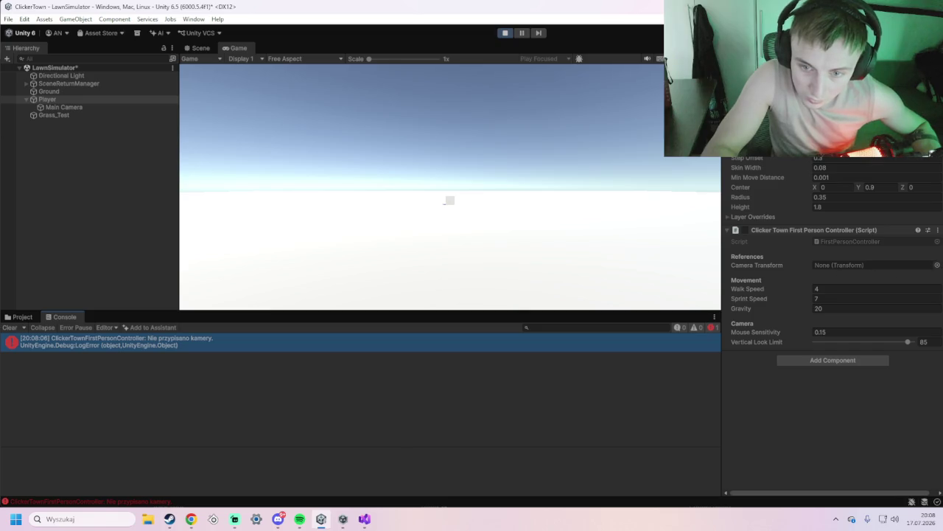
{"action": "left_click", "coordinate": [936, 265]}
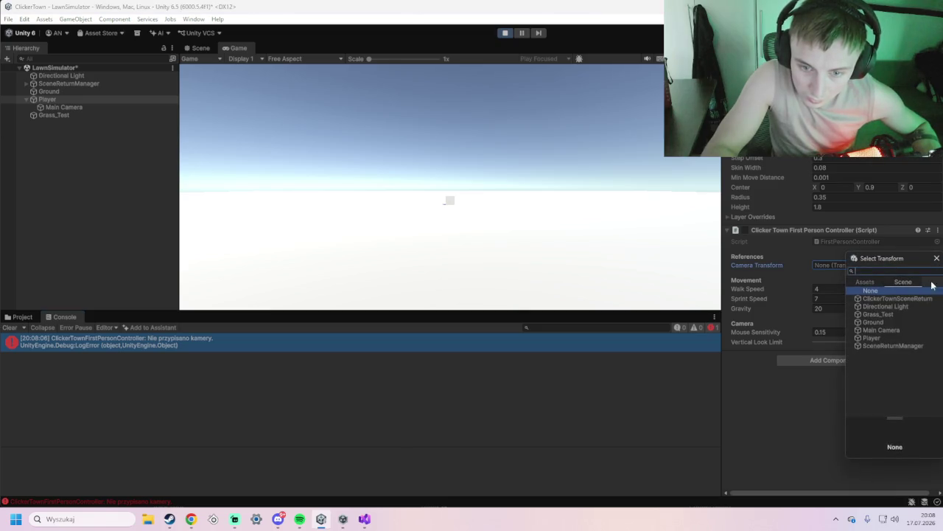
{"action": "double_click", "coordinate": [887, 330]}
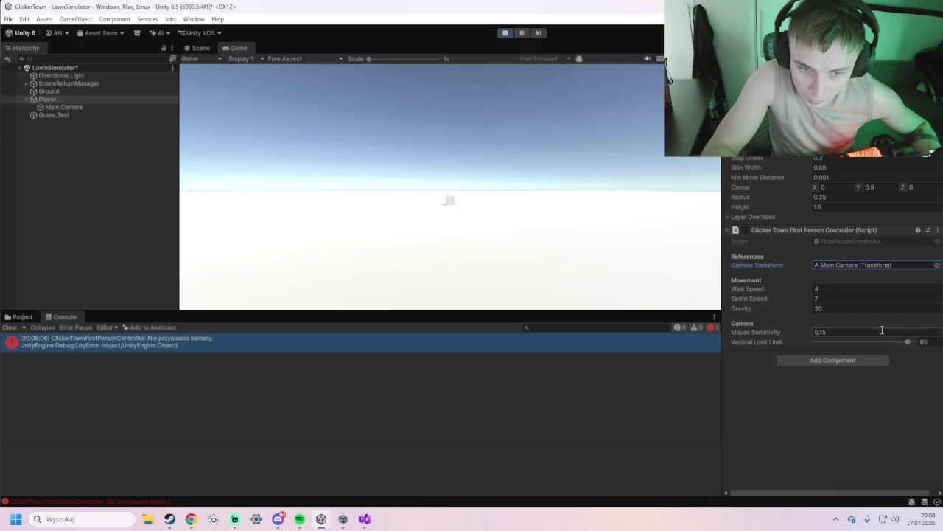
{"action": "left_click", "coordinate": [508, 175]}
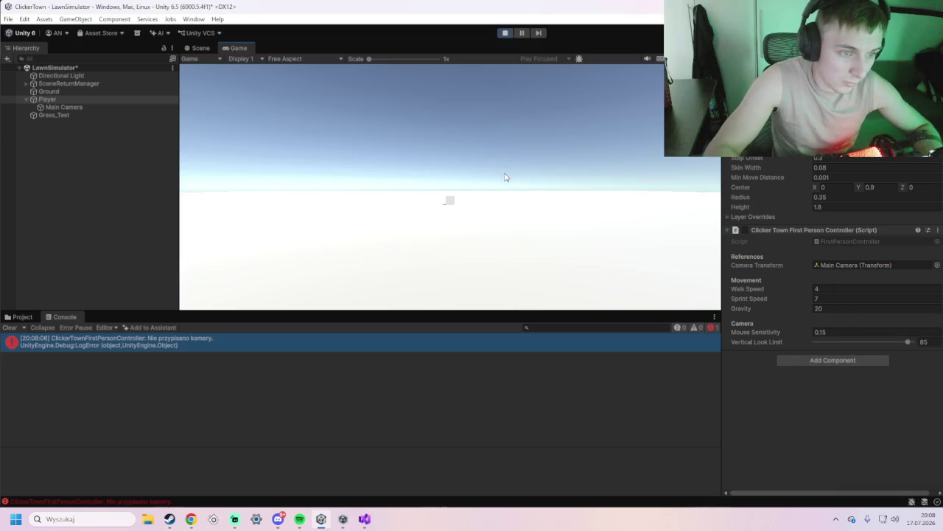
{"action": "left_click", "coordinate": [505, 34]}
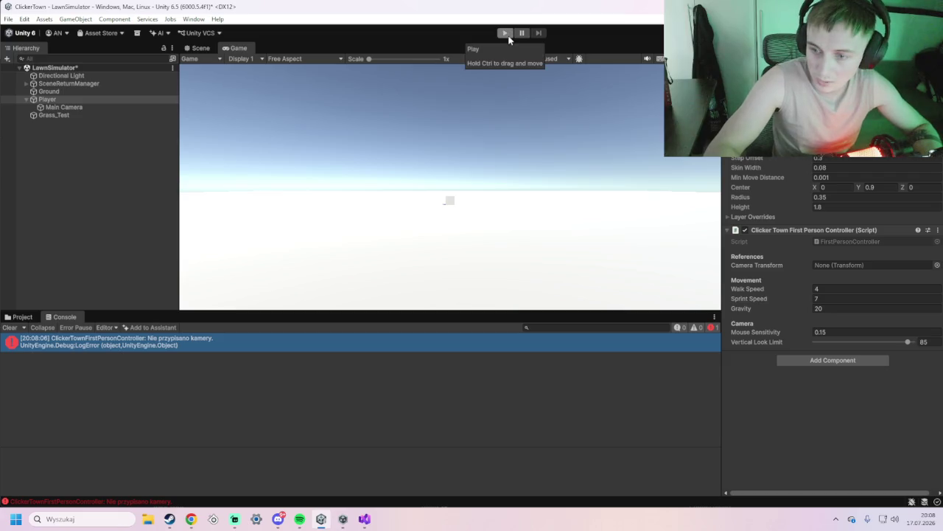
Assign Main Camera as the Player's Camera Transform and relaunch the scene
{"action": "left_click", "coordinate": [506, 33]}
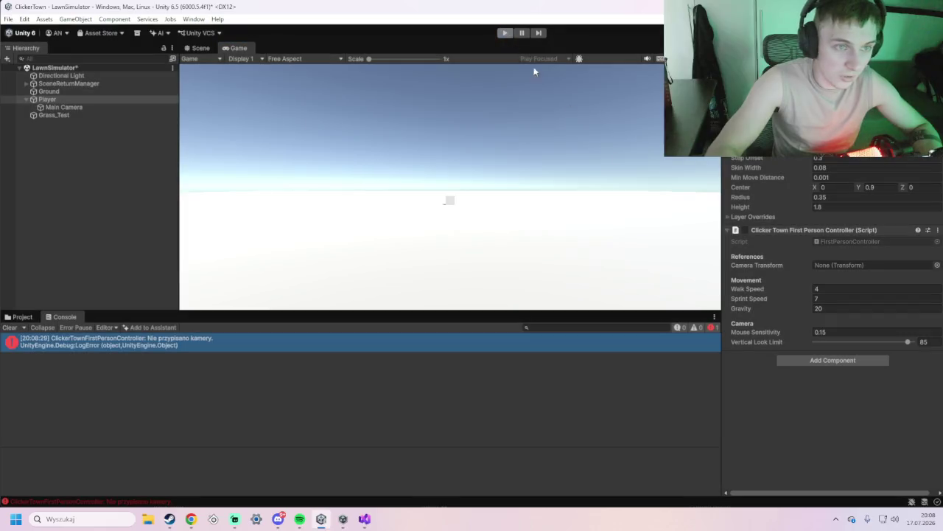
{"action": "left_click", "coordinate": [937, 266]}
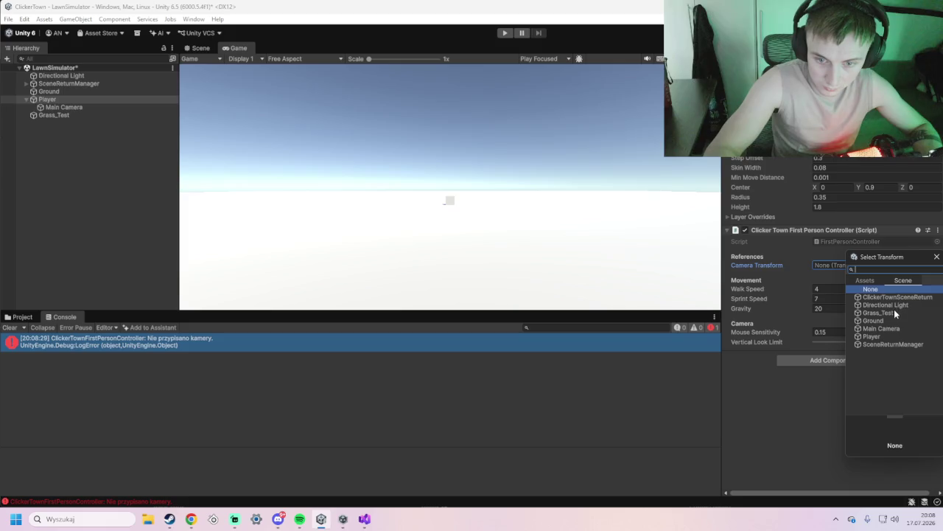
{"action": "left_click", "coordinate": [882, 329]}
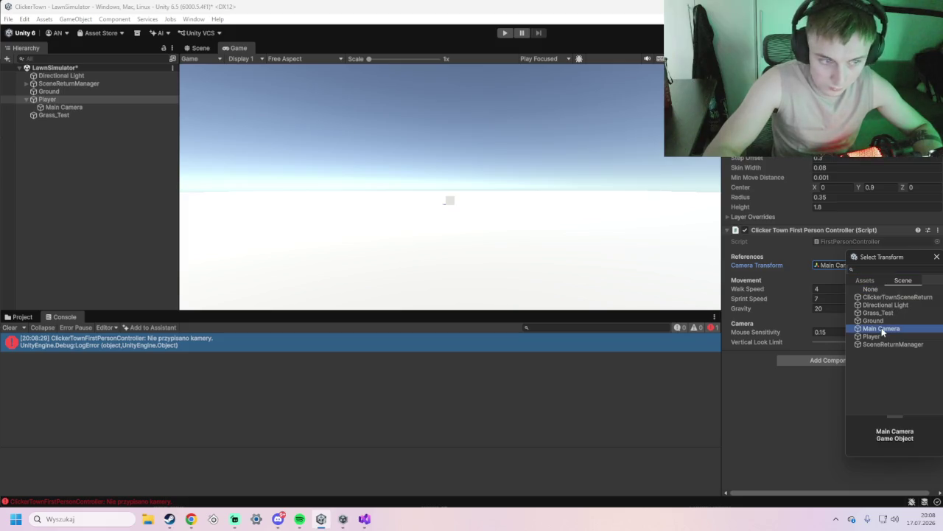
{"action": "double_click", "coordinate": [882, 329]}
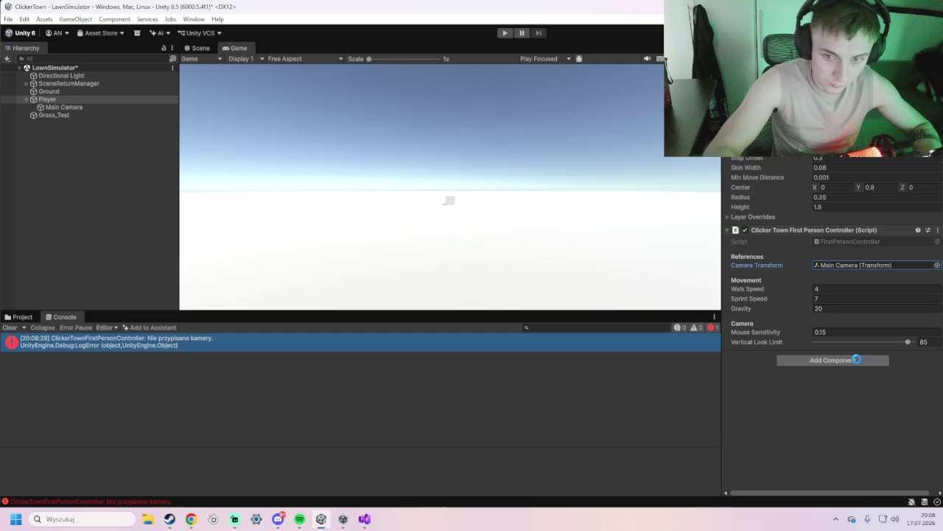
{"action": "left_click", "coordinate": [505, 33]}
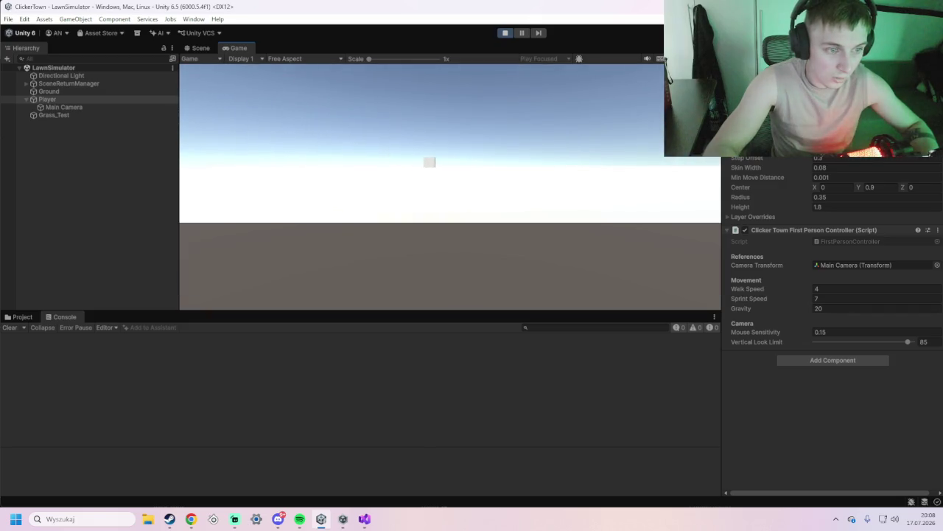
Walk the player up to the cube with WASD, then return to the City scene with Escape
{"action": "key", "text": "w"}
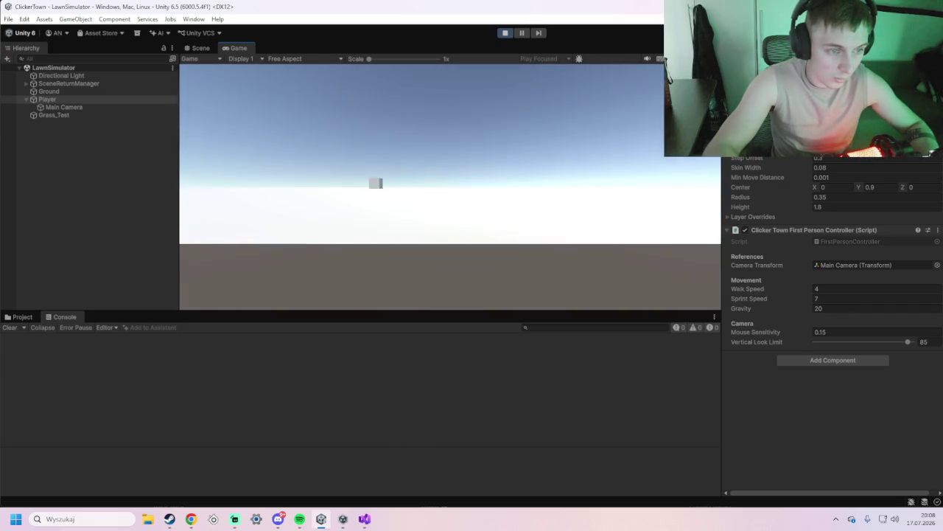
{"action": "mouse_move", "coordinate": [450, 187]}
{"action": "key", "text": "w"}
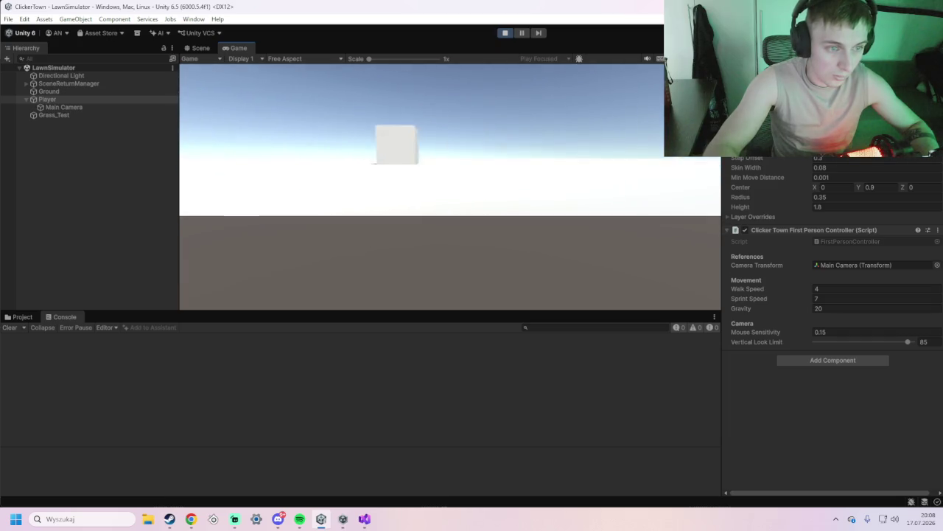
{"action": "key", "text": "w"}
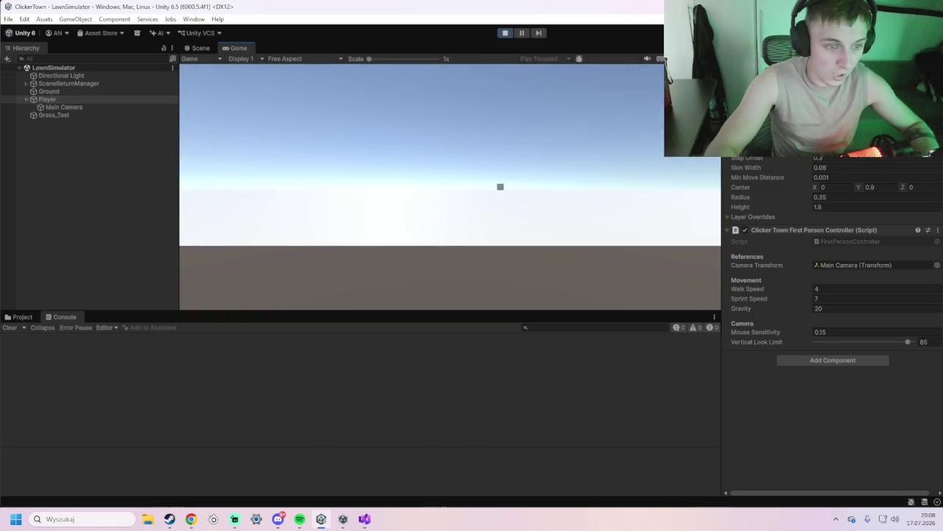
{"action": "key", "text": "w"}
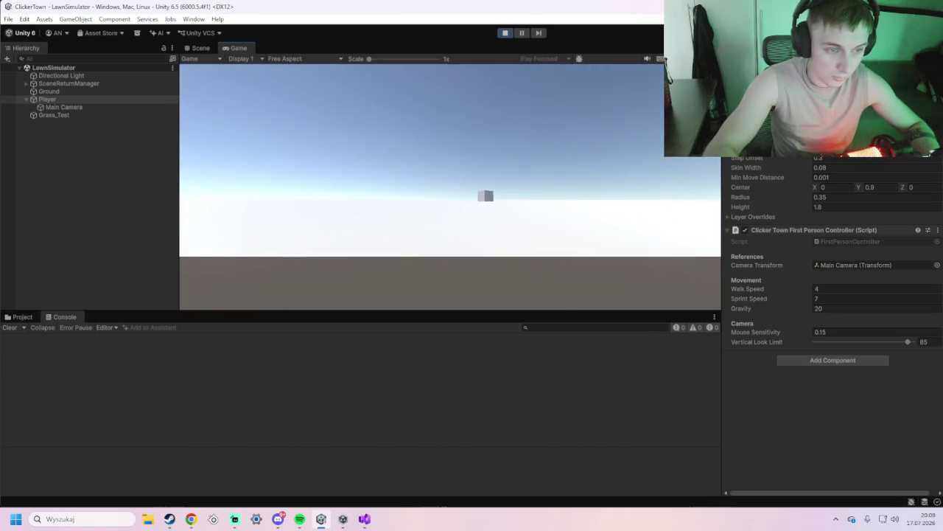
{"action": "key", "text": "w"}
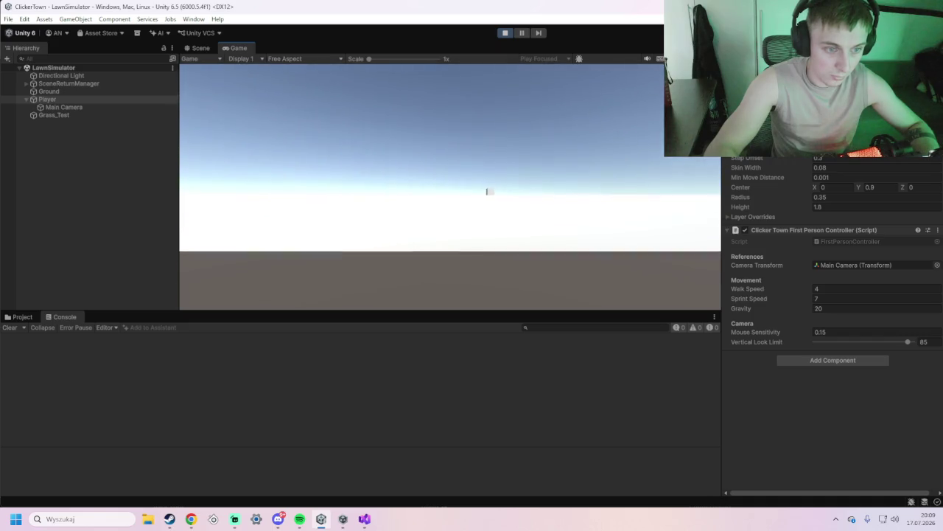
{"action": "key", "text": "w"}
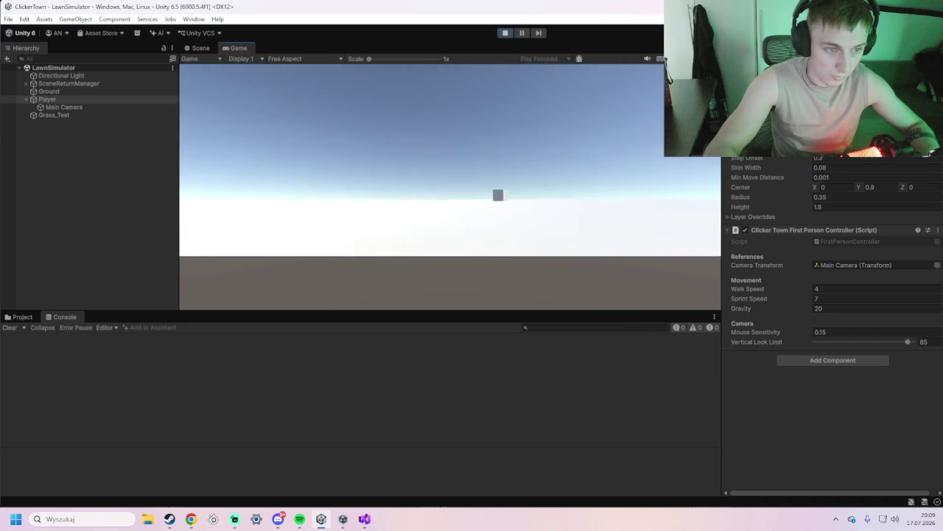
{"action": "key", "text": "w"}
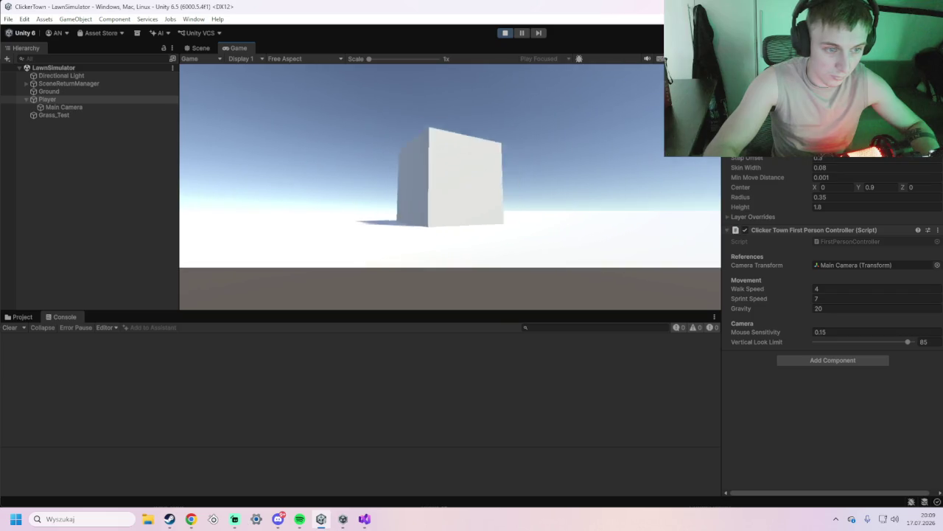
{"action": "key", "text": "a"}
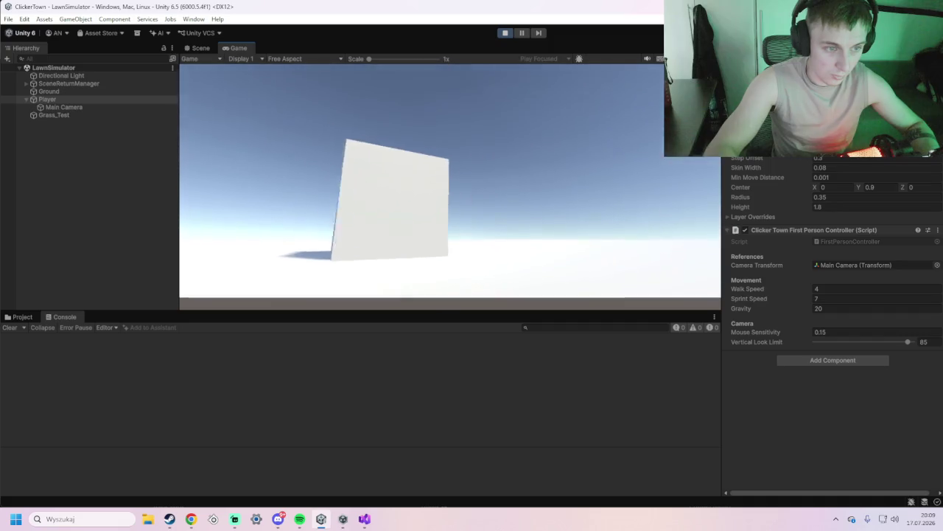
{"action": "key", "text": "w"}
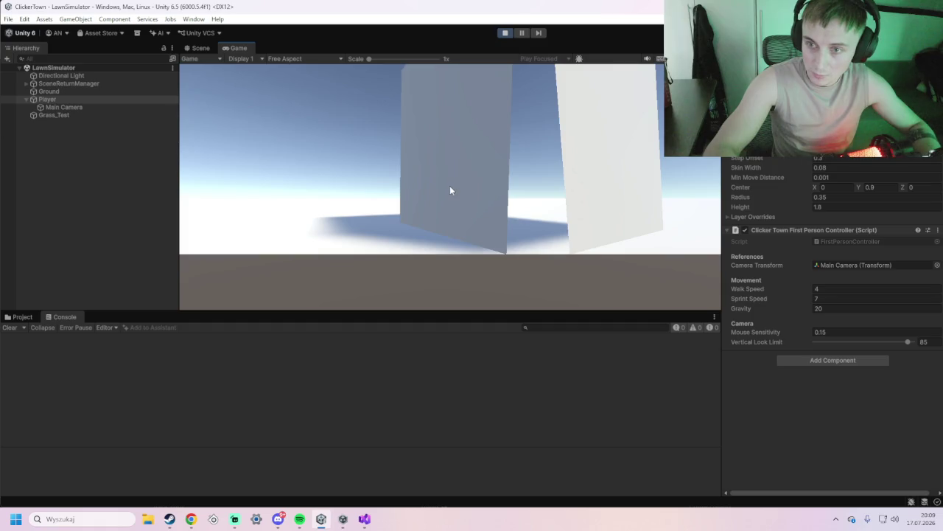
{"action": "key", "text": "Escape"}
{"action": "key", "text": "alt+Tab"}
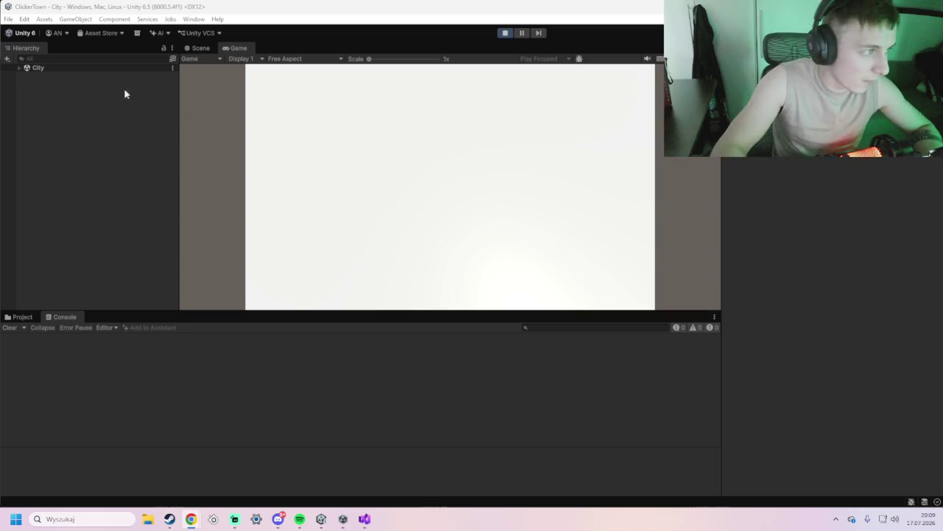
Expand City in the Hierarchy, then reopen LawnSimulator from Assets > Scenes
{"action": "left_click", "coordinate": [62, 68]}
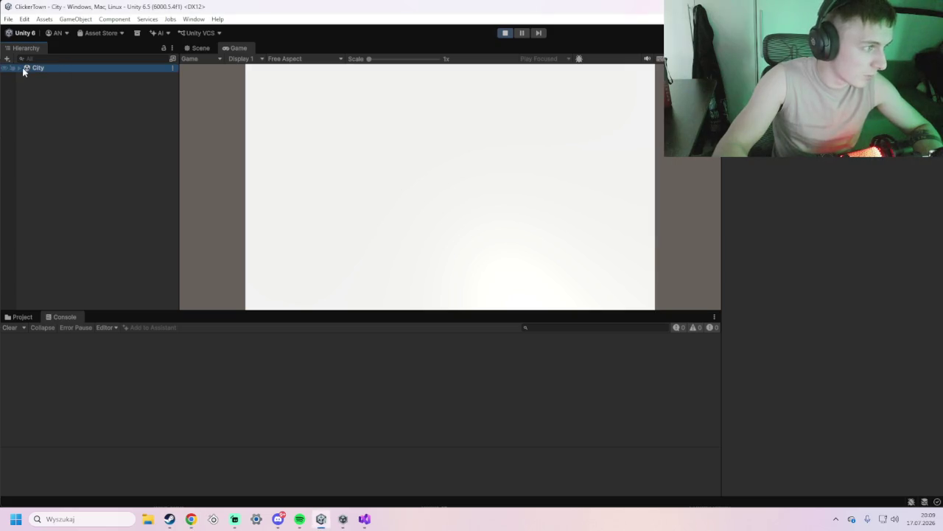
{"action": "left_click", "coordinate": [20, 68]}
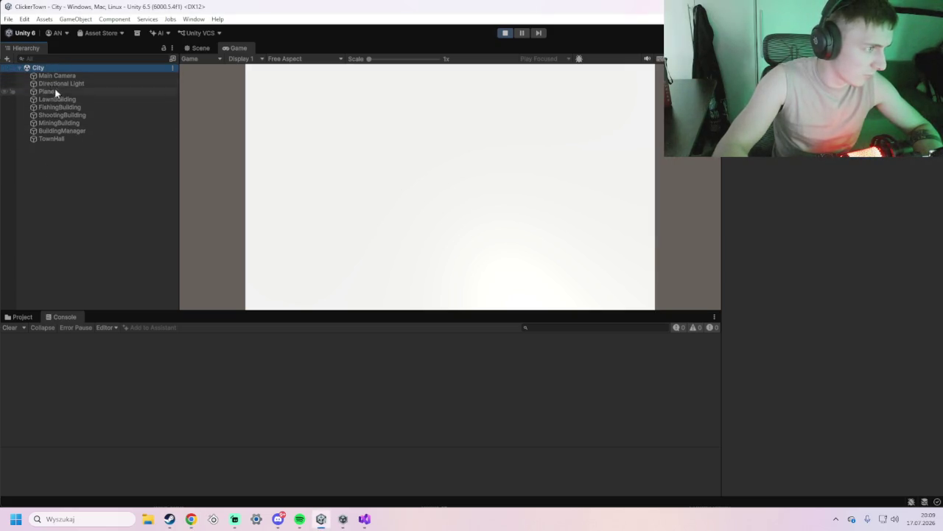
{"action": "left_click", "coordinate": [22, 317]}
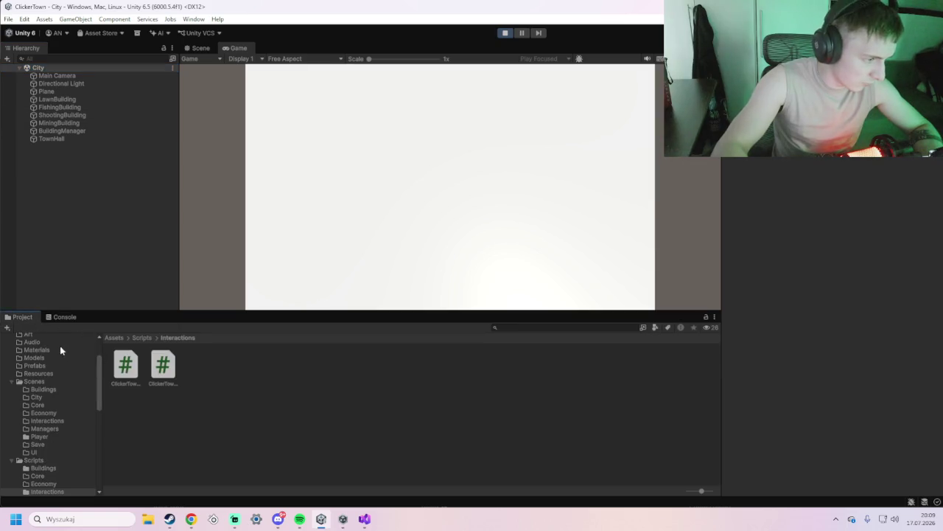
{"action": "scroll", "coordinate": [43, 370], "scroll_direction": "up", "scroll_amount": 2}
{"action": "left_click", "coordinate": [28, 356]}
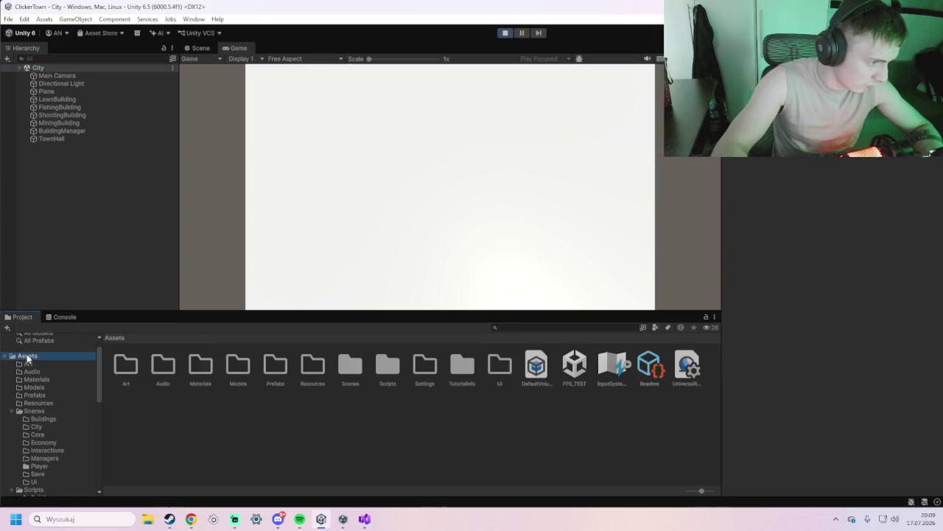
{"action": "double_click", "coordinate": [350, 365]}
{"action": "double_click", "coordinate": [500, 365]}
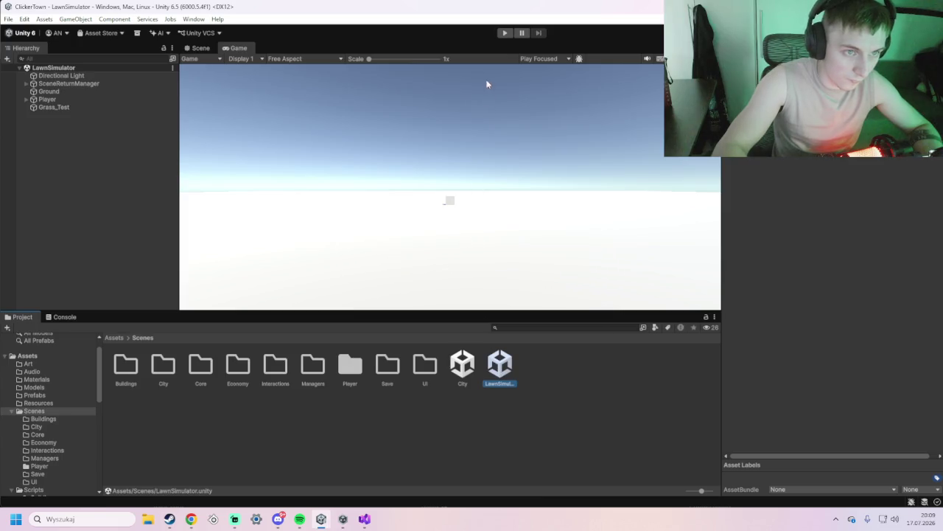
Inspect the Player and its Main Camera, and save the LawnSimulator scene
{"action": "left_click", "coordinate": [454, 203]}
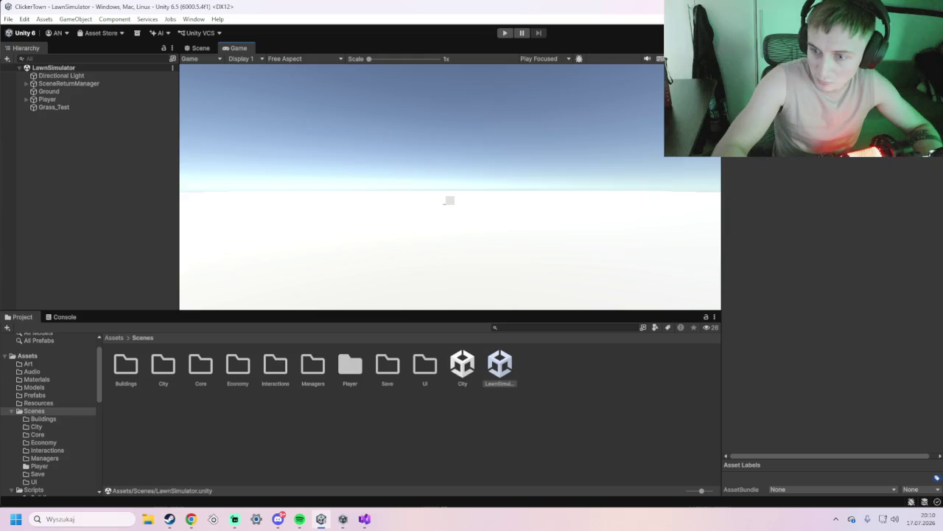
{"action": "left_click", "coordinate": [31, 98]}
{"action": "left_click", "coordinate": [25, 99]}
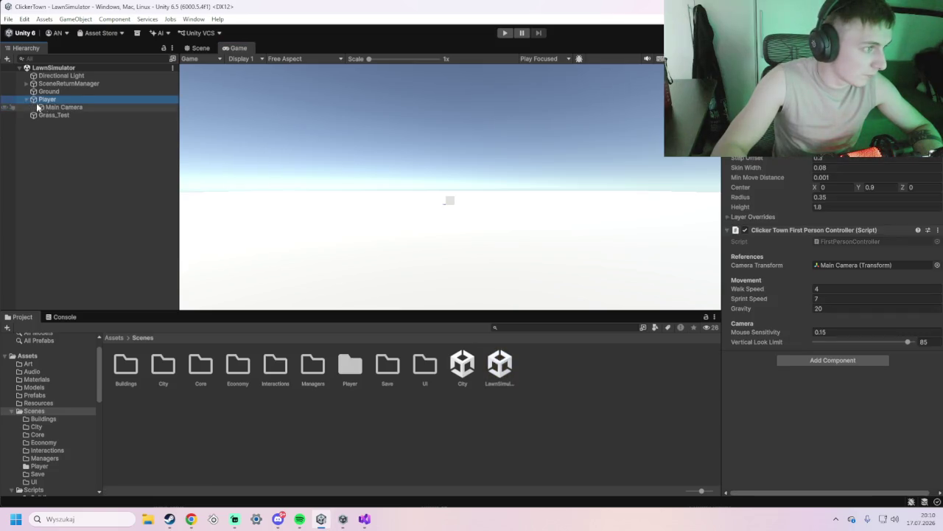
{"action": "left_click", "coordinate": [46, 107]}
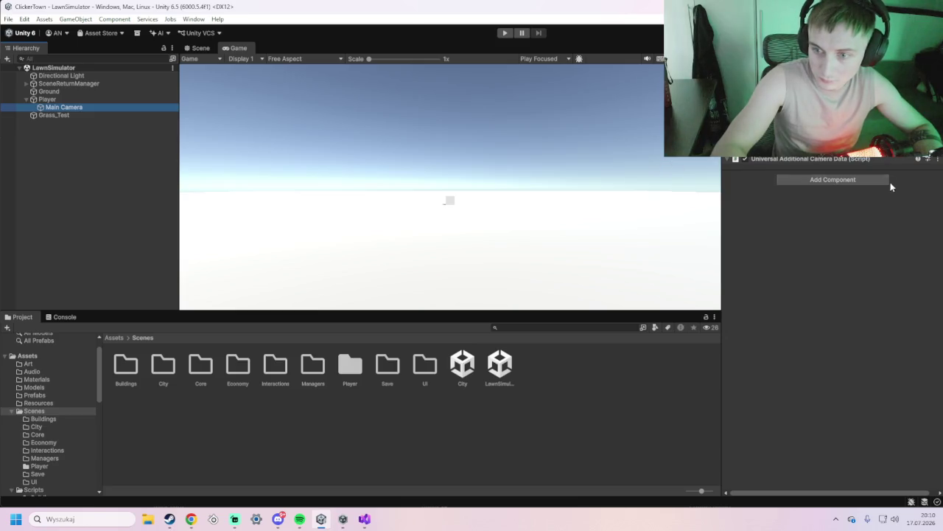
{"action": "left_click", "coordinate": [450, 185]}
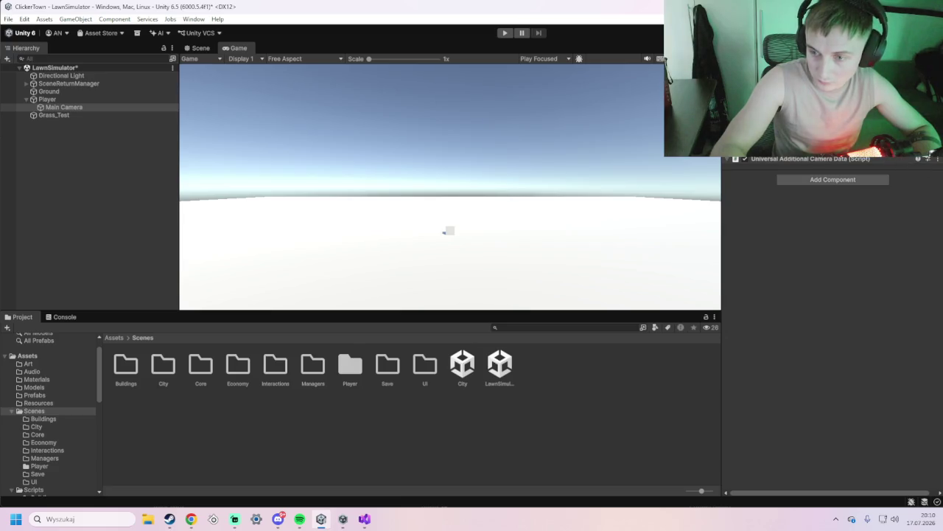
{"action": "key", "text": "Escape"}
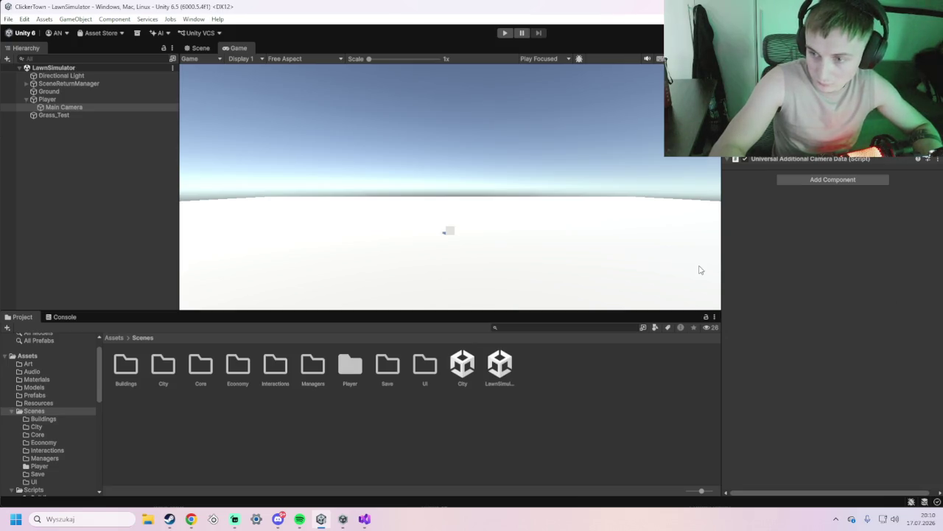
{"action": "left_click", "coordinate": [70, 100]}
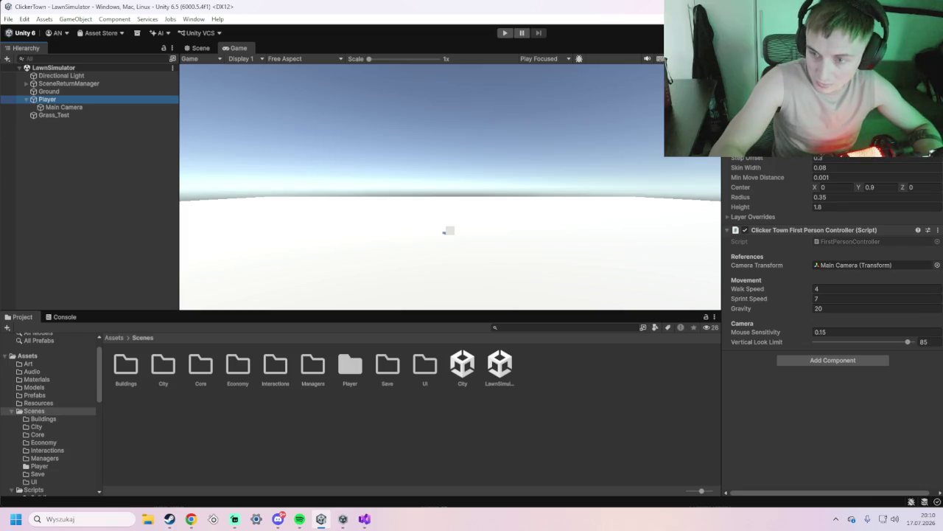
Play the game, walk up to the cube, and return to the City scene with Escape
{"action": "left_click", "coordinate": [505, 33]}
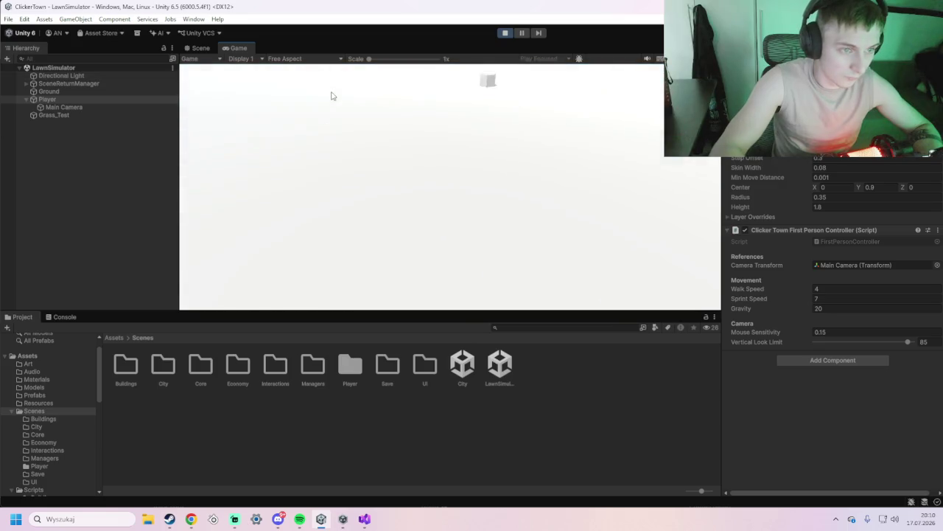
{"action": "key", "text": "w"}
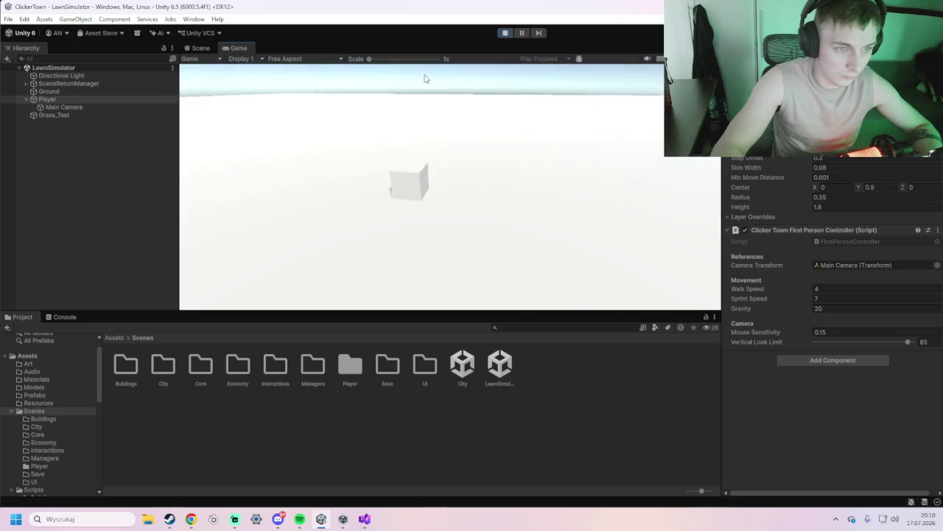
{"action": "key", "text": "w"}
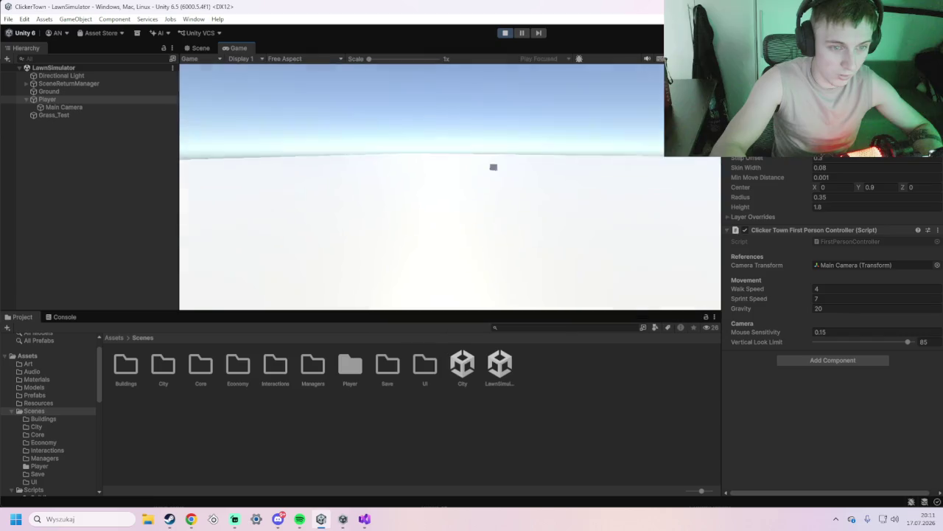
{"action": "key", "text": "Escape"}
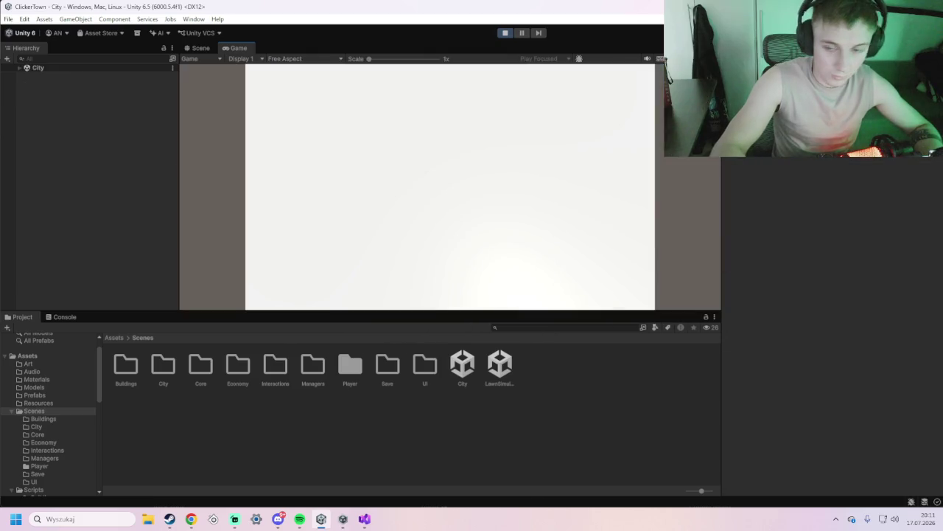
{"action": "key", "text": "alt+Tab"}
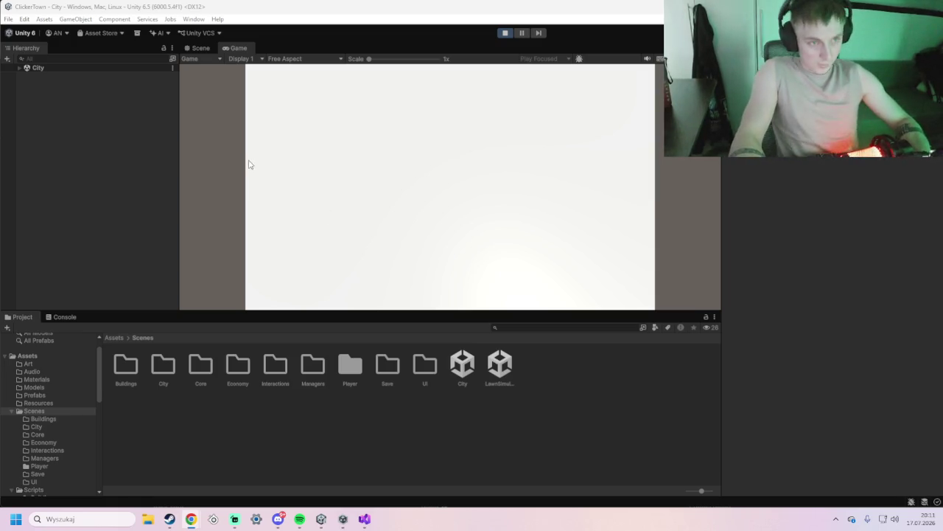
{"action": "left_click", "coordinate": [343, 93]}
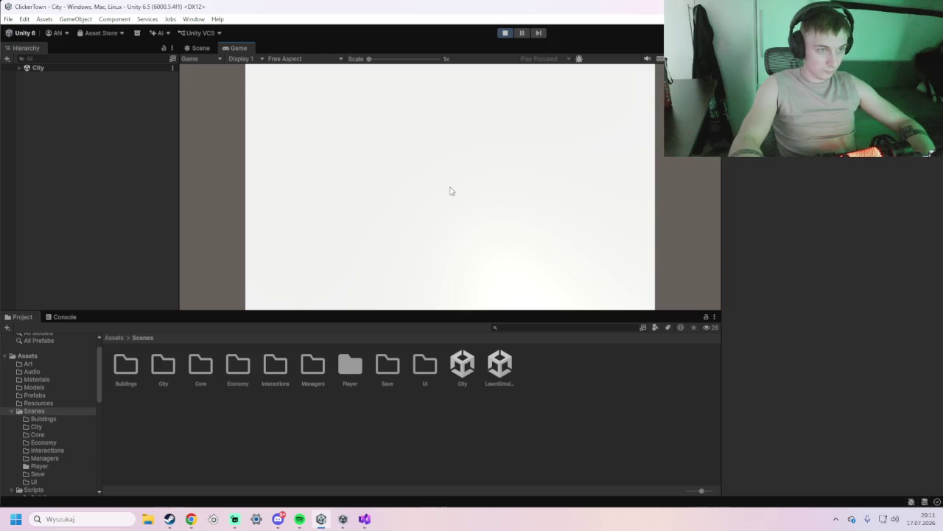
{"action": "double_click", "coordinate": [499, 373]}
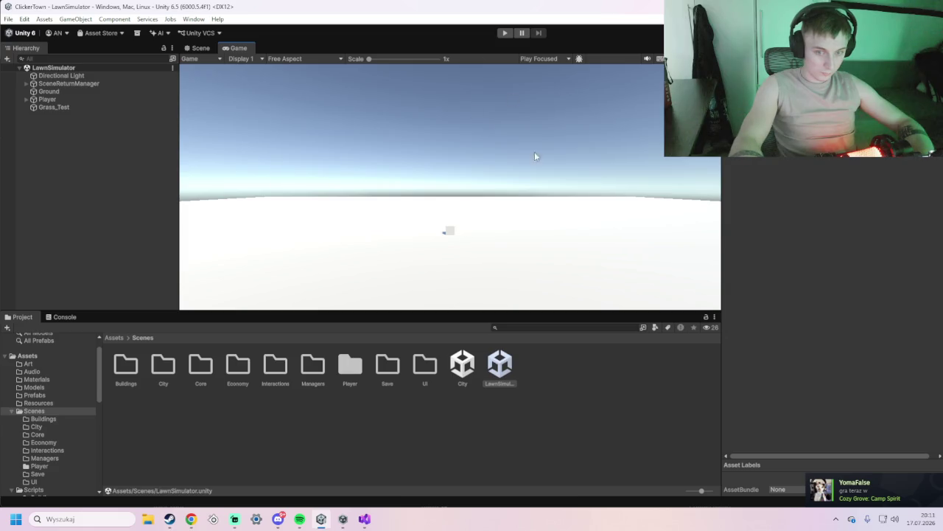
Select Main Camera under Player in the Hierarchy and start Play mode
{"action": "left_click", "coordinate": [73, 100]}
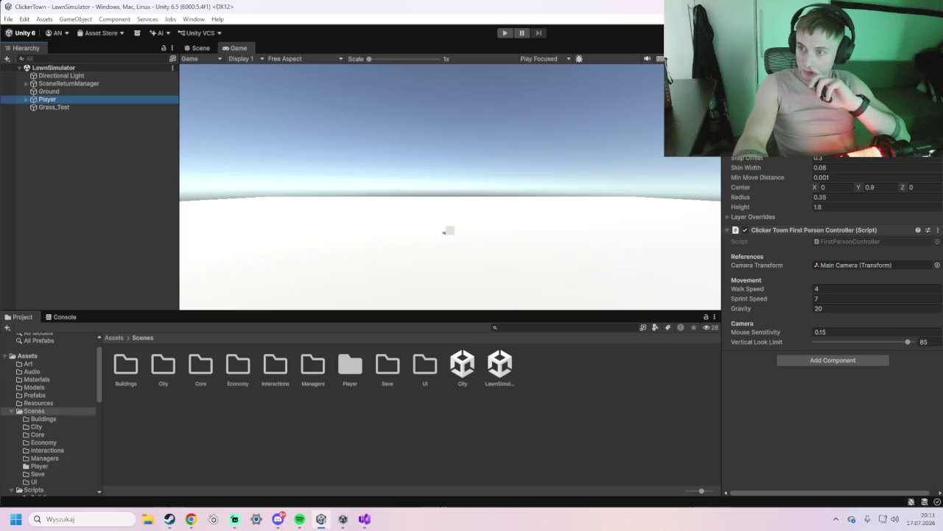
{"action": "key", "text": "alt+Tab"}
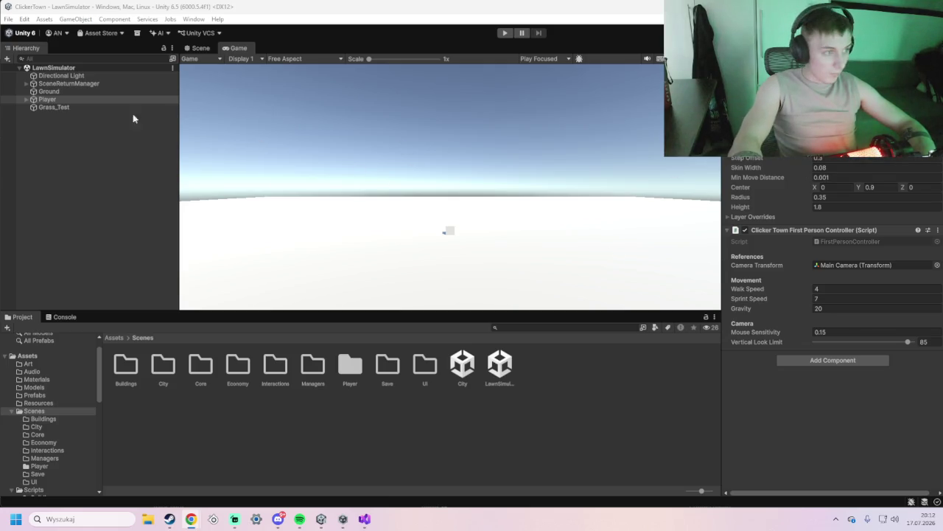
{"action": "left_click", "coordinate": [27, 100]}
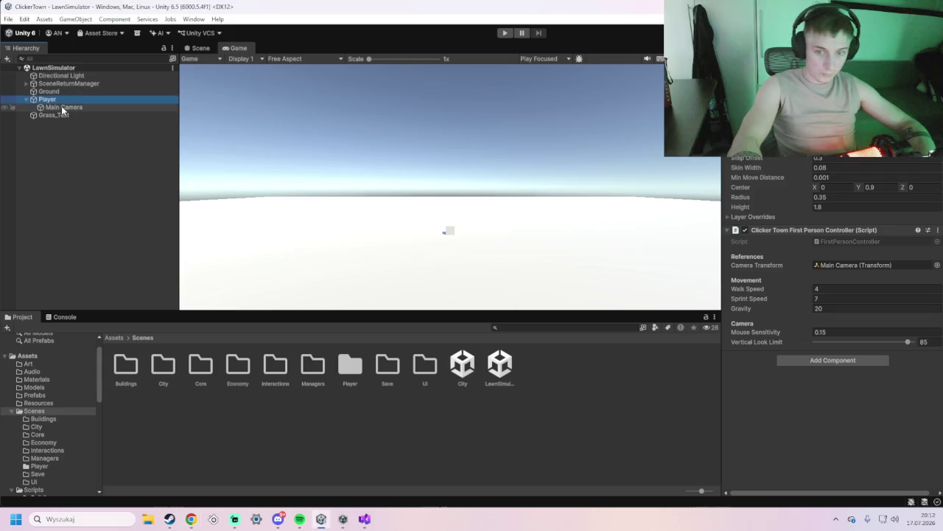
{"action": "left_click", "coordinate": [62, 107]}
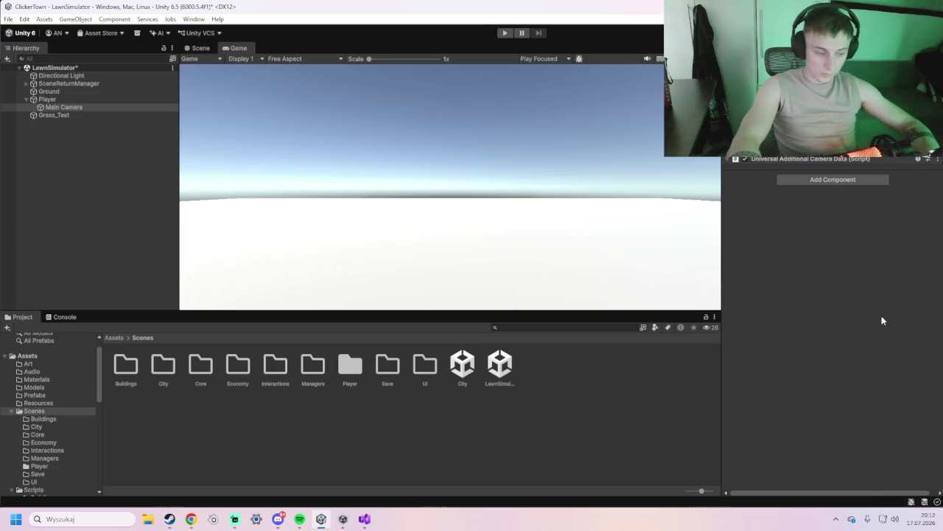
{"action": "left_click", "coordinate": [506, 33]}
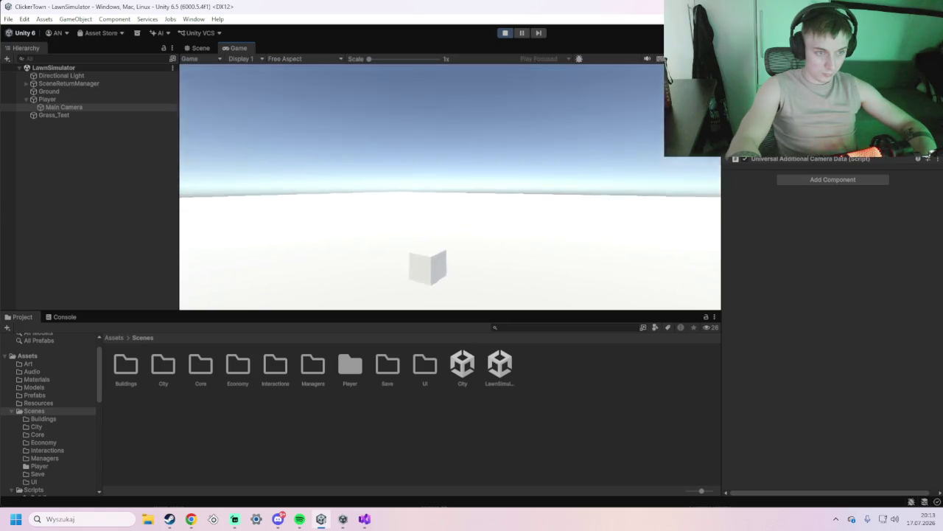
Stop the LawnSimulator play test, check the browser, and come back to Unity
{"action": "key", "text": "super"}
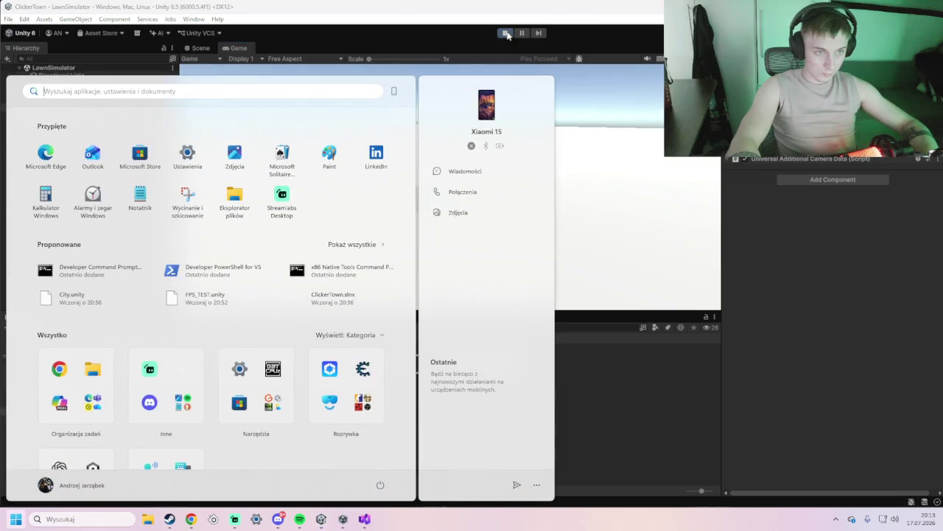
{"action": "left_click", "coordinate": [506, 34]}
{"action": "key", "text": "alt+Tab"}
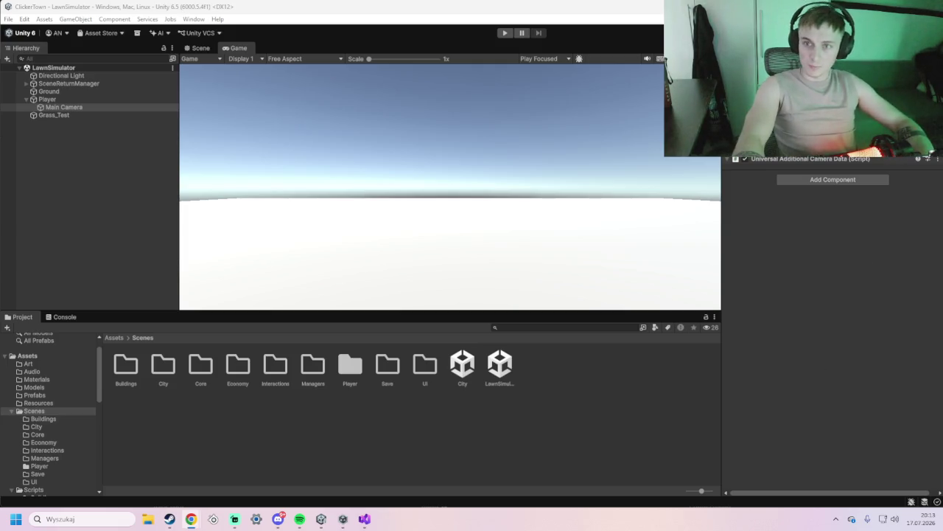
{"action": "left_click", "coordinate": [559, 255]}
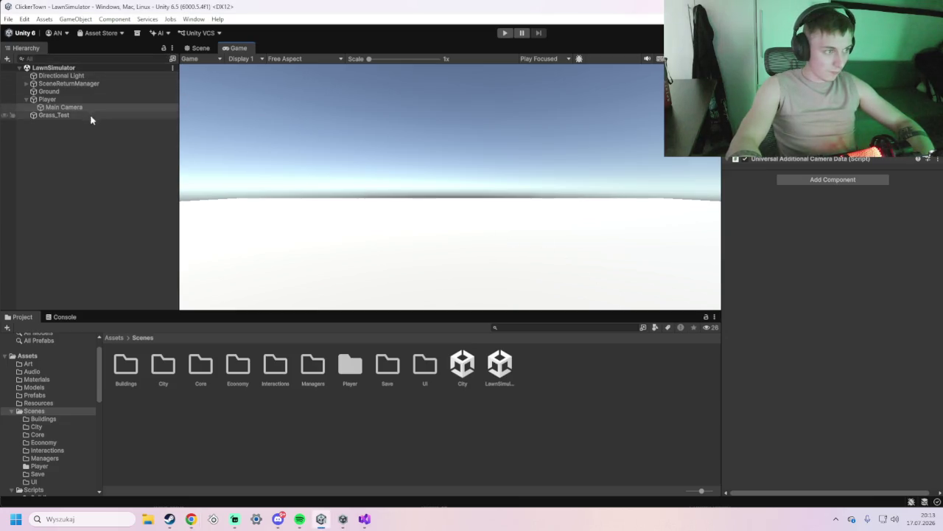
In the Scene view, review Grass_Test's Grass Node settings (duration 0.5, respawn 3), then reselect Player
{"action": "left_click", "coordinate": [112, 76]}
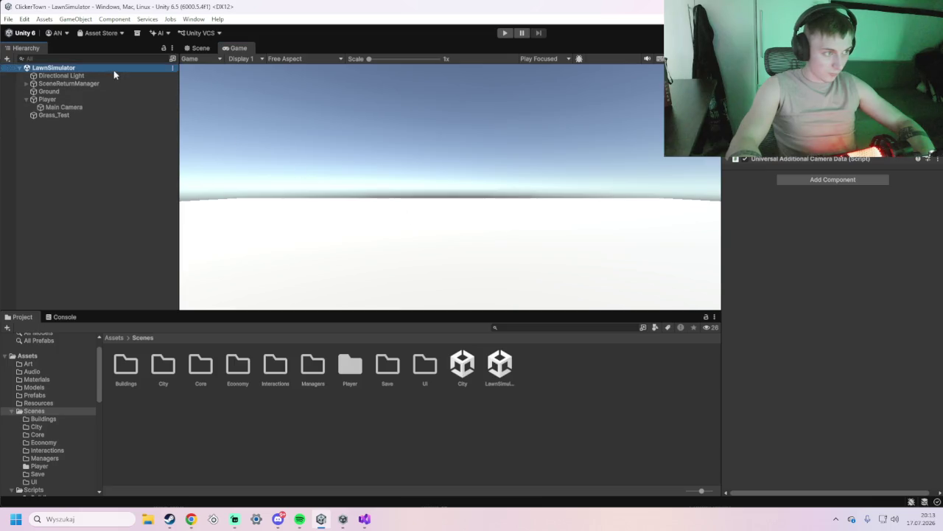
{"action": "left_click", "coordinate": [199, 48]}
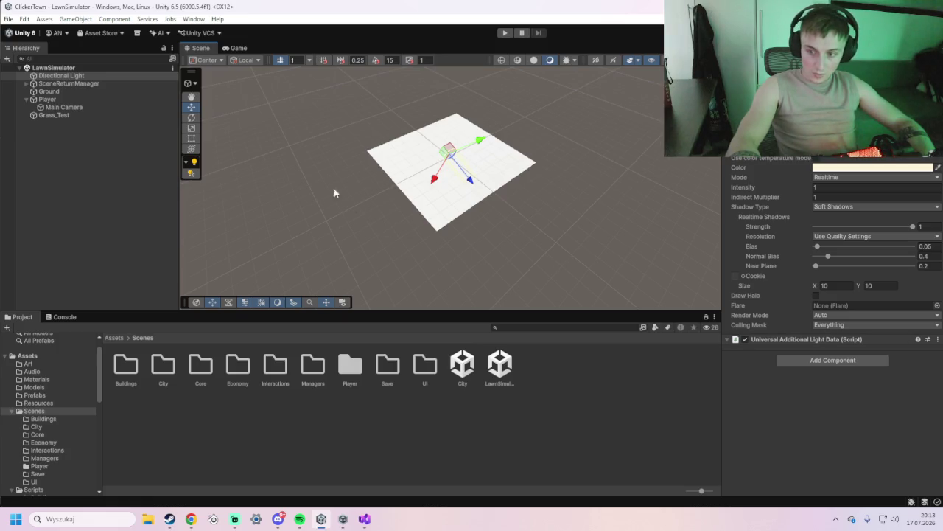
{"action": "left_click", "coordinate": [56, 100]}
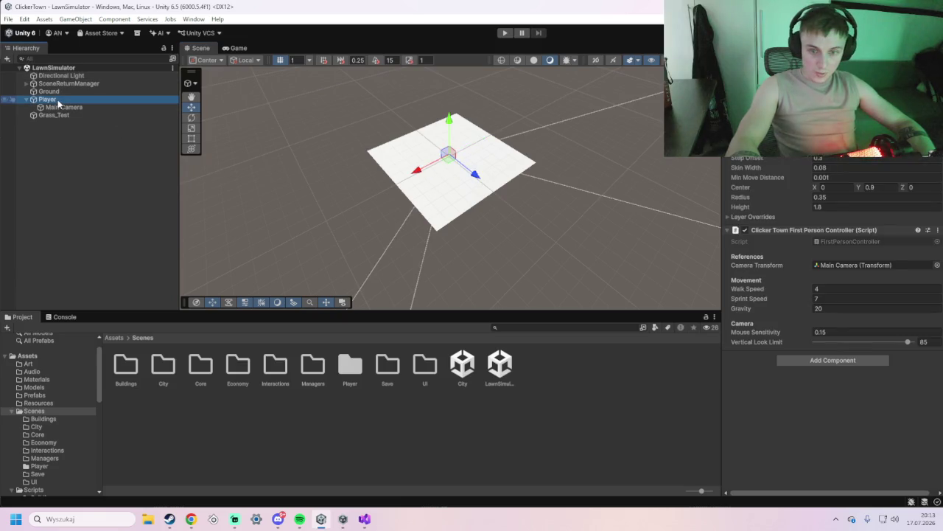
{"action": "left_click", "coordinate": [55, 116]}
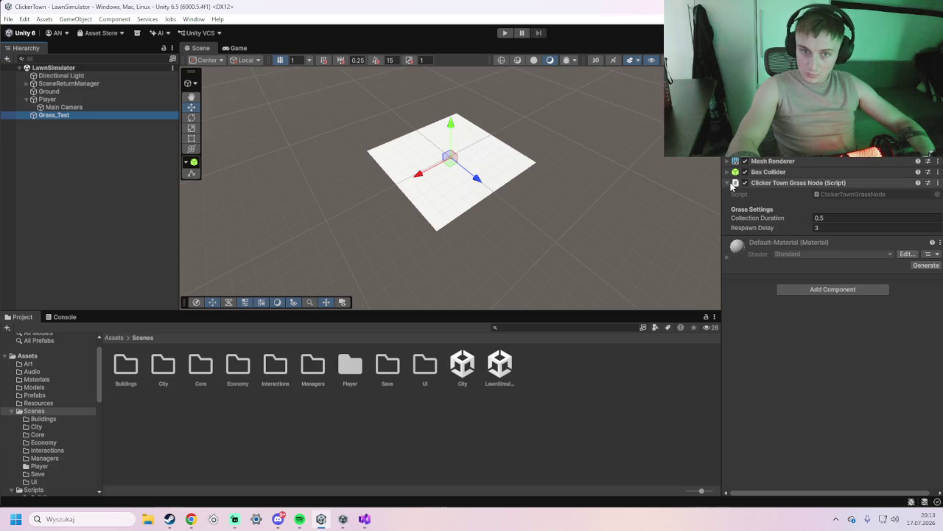
{"action": "left_click", "coordinate": [732, 186]}
{"action": "left_click", "coordinate": [732, 186]}
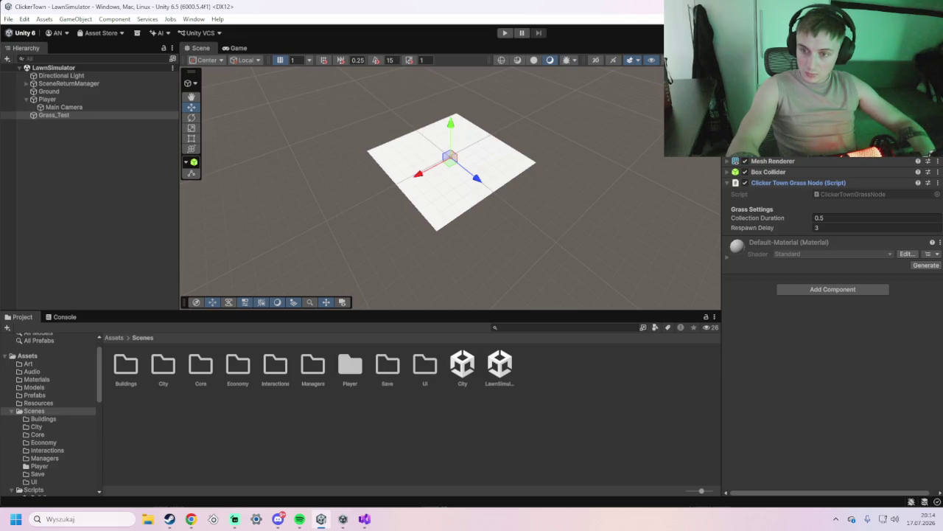
{"action": "left_click", "coordinate": [70, 98]}
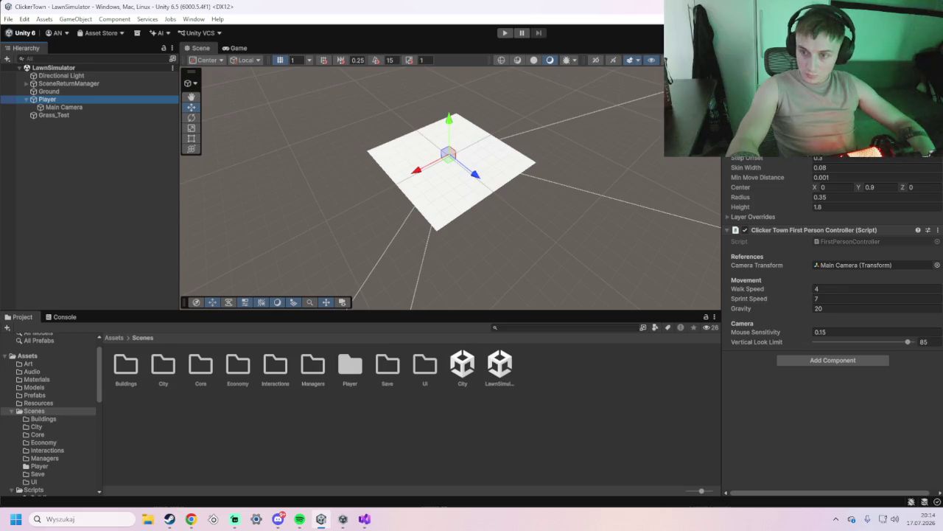
Add a Clicker Town Grass Interactor component to Player
{"action": "left_click", "coordinate": [845, 362]}
{"action": "type", "text": "cl"}
{"action": "left_click", "coordinate": [842, 399]}
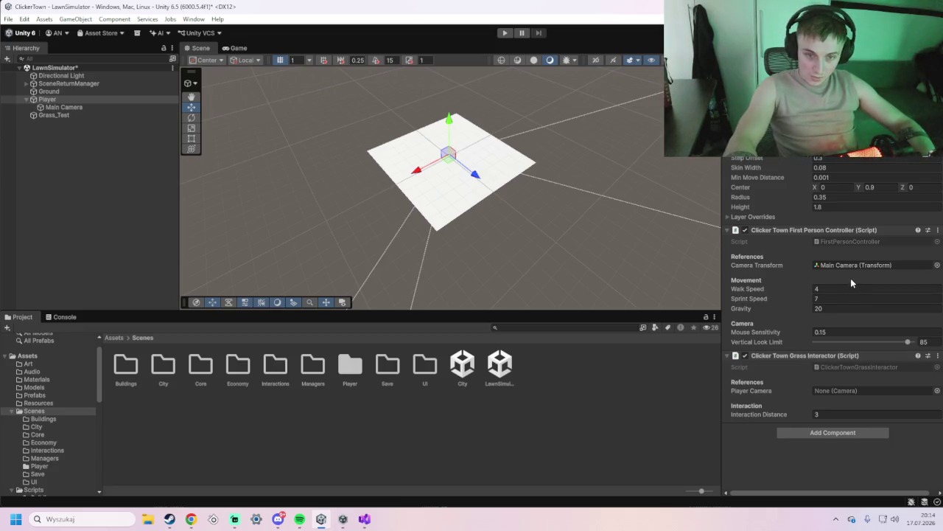
Set the interactor's Player Camera to Main Camera and Interaction Distance to 4, then save
{"action": "left_click", "coordinate": [864, 390]}
{"action": "left_click", "coordinate": [937, 391]}
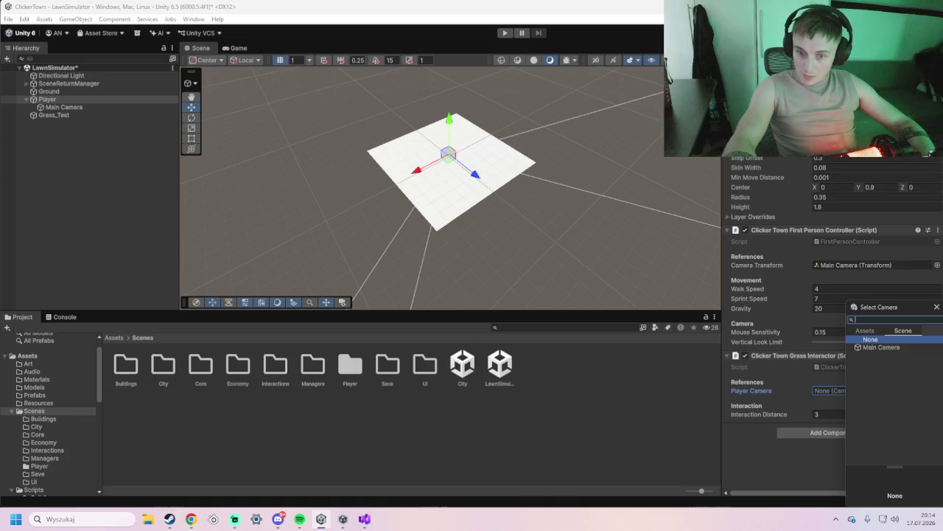
{"action": "left_click", "coordinate": [937, 307]}
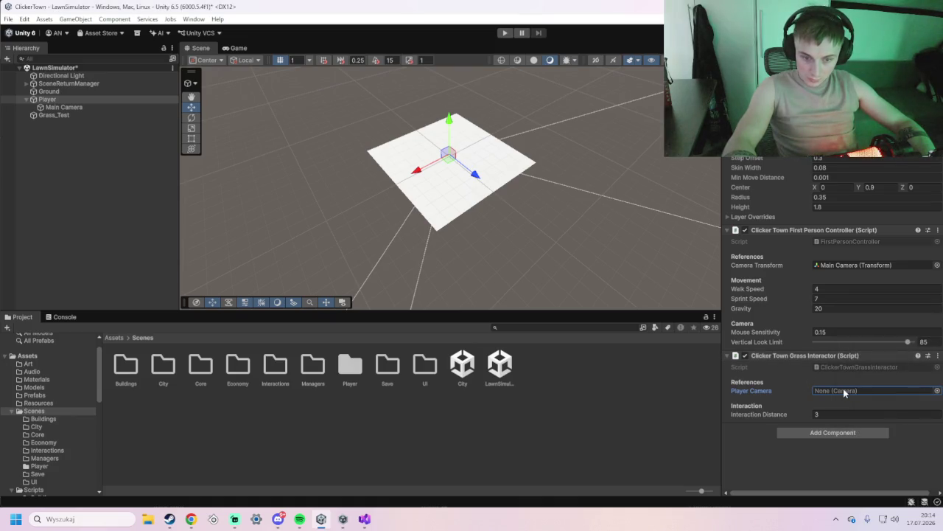
{"action": "left_click", "coordinate": [937, 390]}
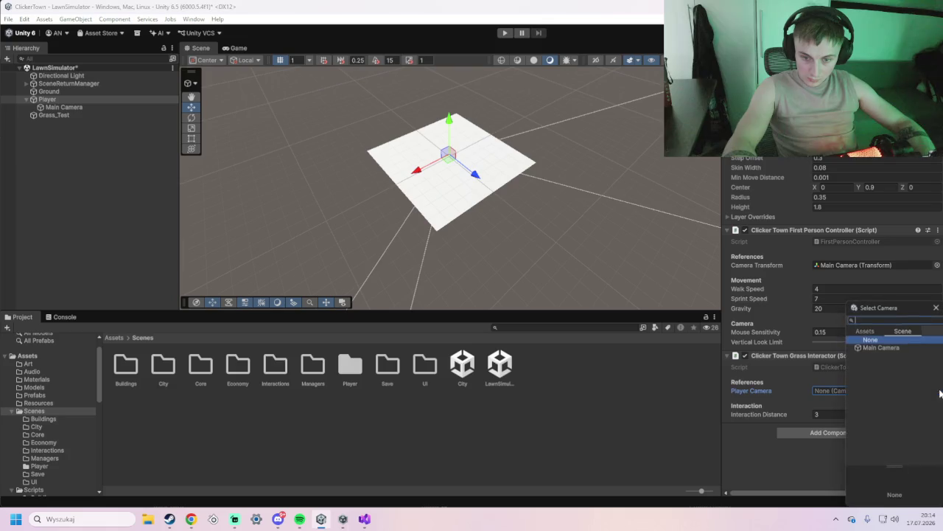
{"action": "double_click", "coordinate": [890, 348]}
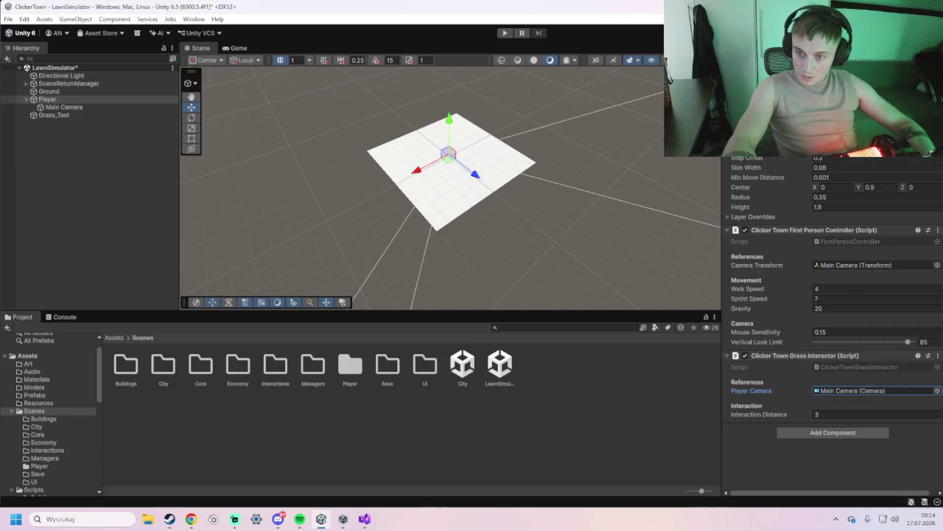
{"action": "left_click", "coordinate": [843, 412]}
{"action": "type", "text": "4"}
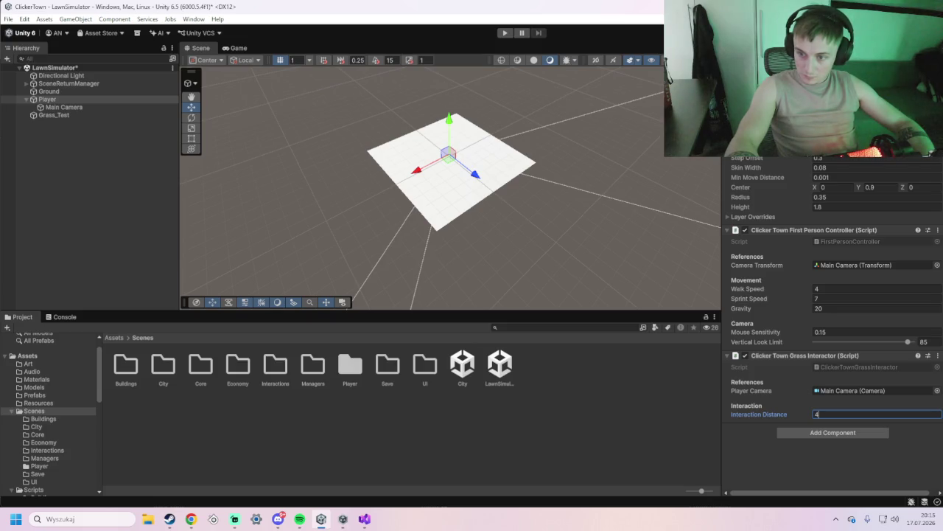
{"action": "key", "text": "ctrl+s"}
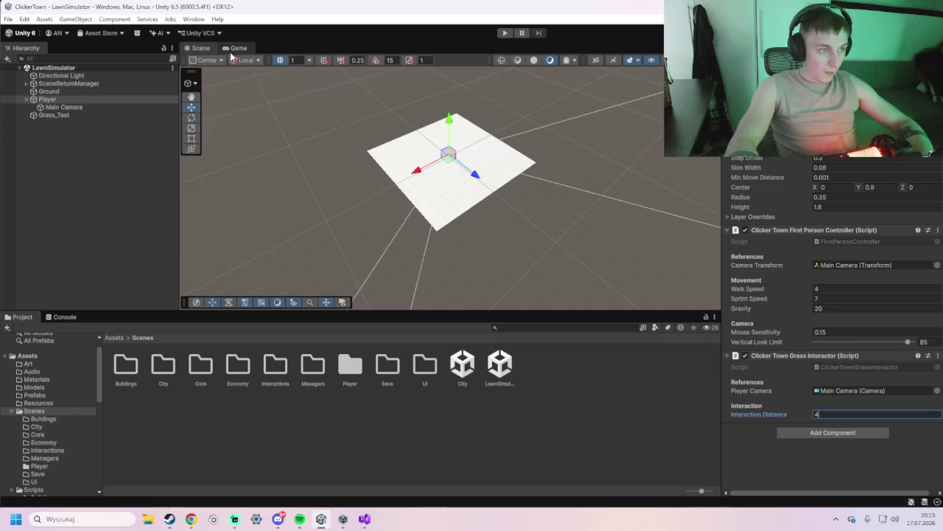
{"action": "left_click", "coordinate": [506, 34]}
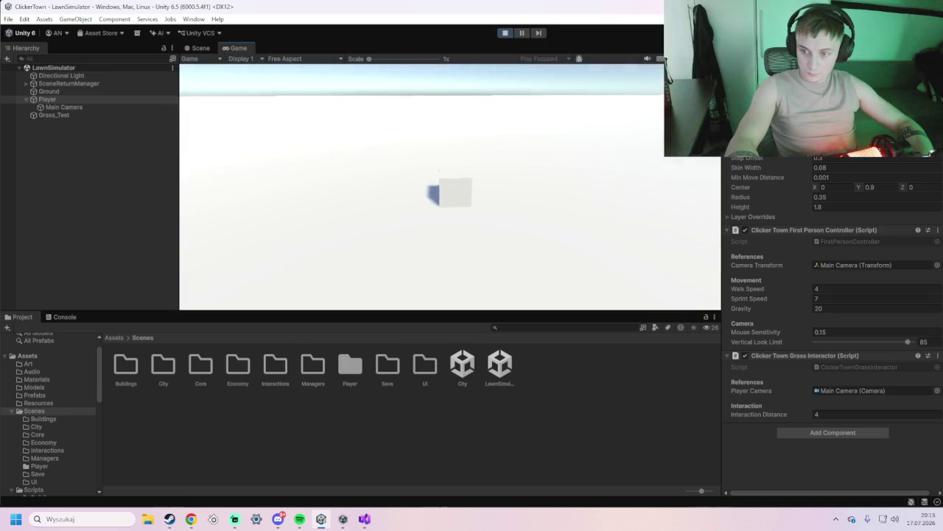
Walk the player around the grass cube with WASD during the play test
{"action": "key", "text": "w"}
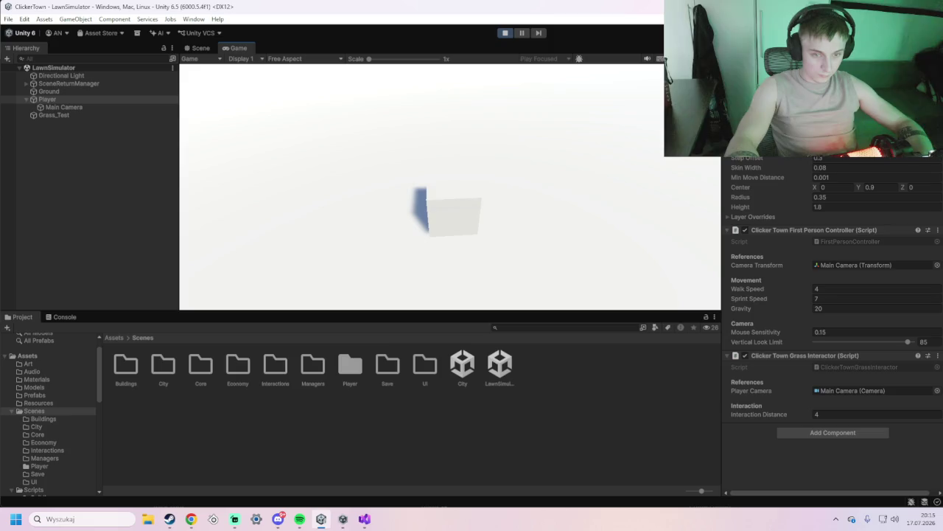
{"action": "key", "text": "s"}
{"action": "key", "text": "w"}
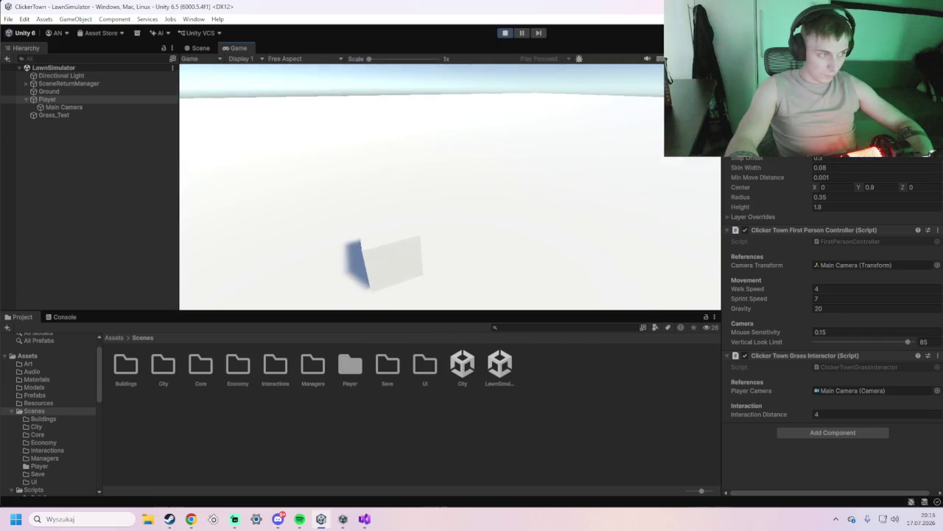
{"action": "key", "text": "s"}
{"action": "key", "text": "w"}
{"action": "key", "text": "super"}
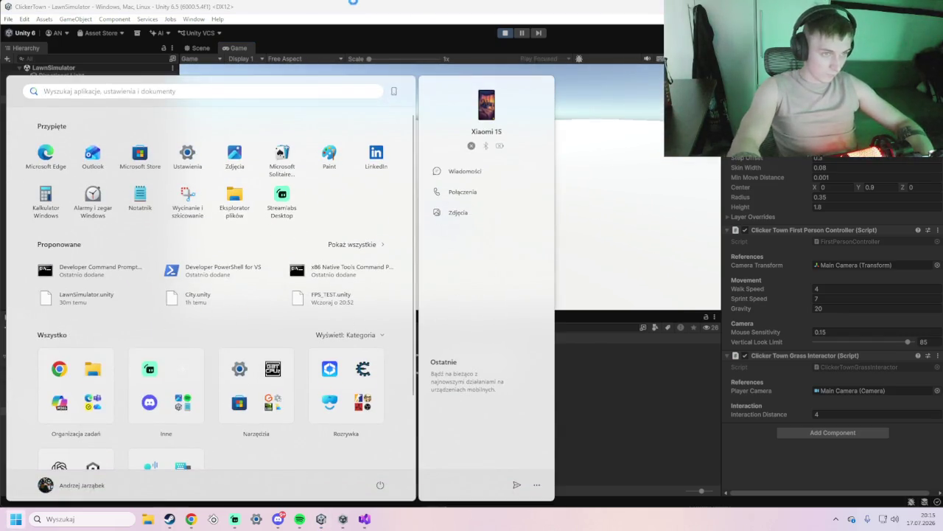
{"action": "key", "text": "super"}
Check the Console log, restart the play test, and return to the Project panel
{"action": "left_click", "coordinate": [64, 316]}
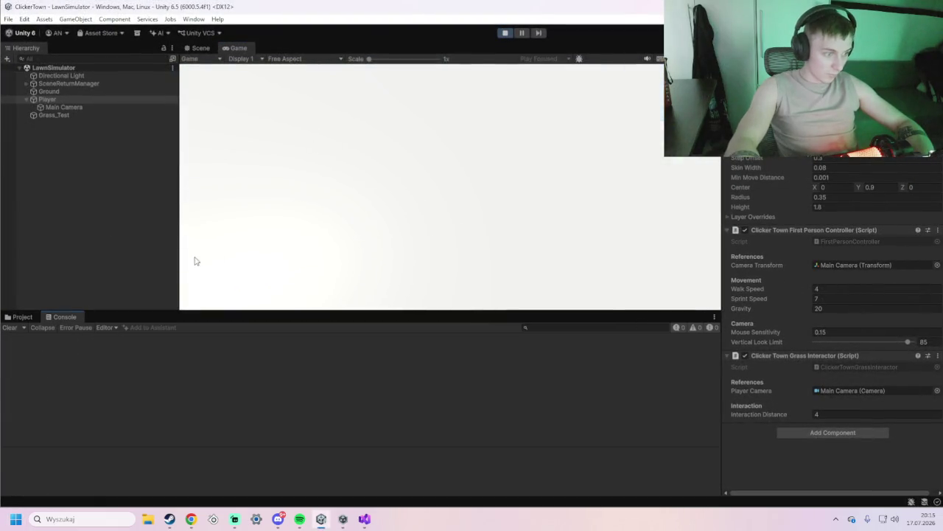
{"action": "left_click", "coordinate": [505, 33]}
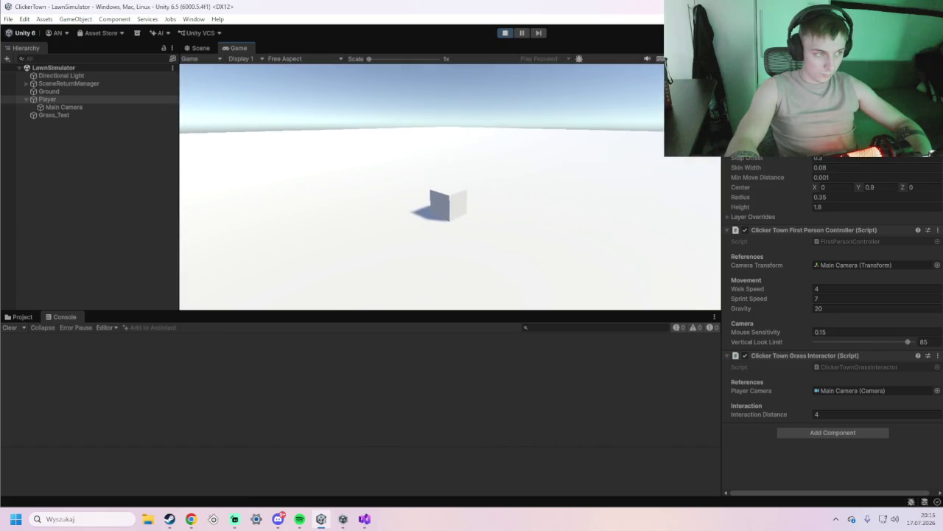
{"action": "left_click", "coordinate": [21, 316]}
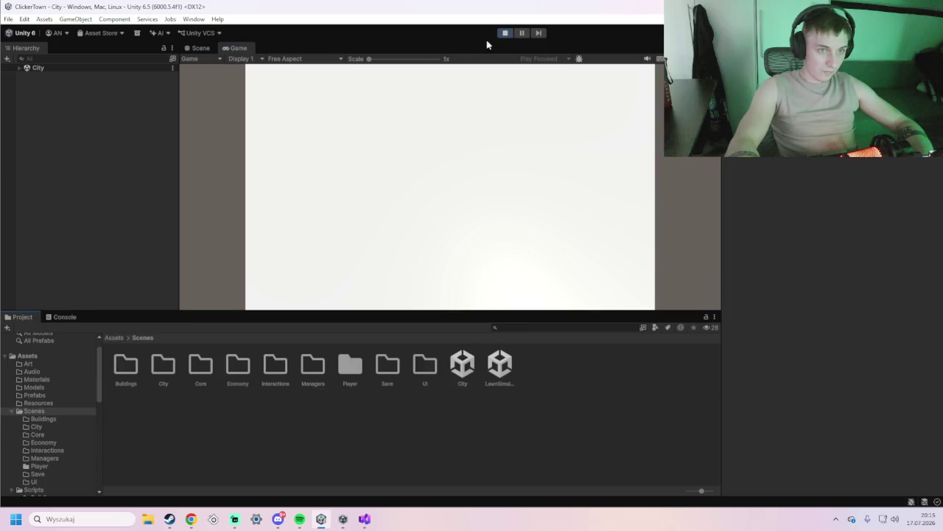
Stop play, reopen LawnSimulator from Assets/Scenes, and select Player to check its Grass Interactor
{"action": "left_click", "coordinate": [505, 32]}
{"action": "double_click", "coordinate": [498, 365]}
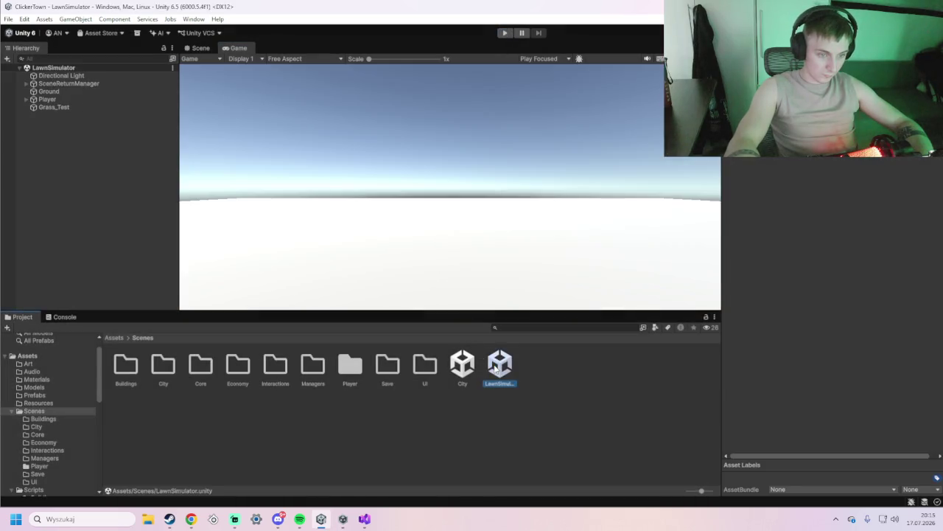
{"action": "key", "text": "alt+Tab"}
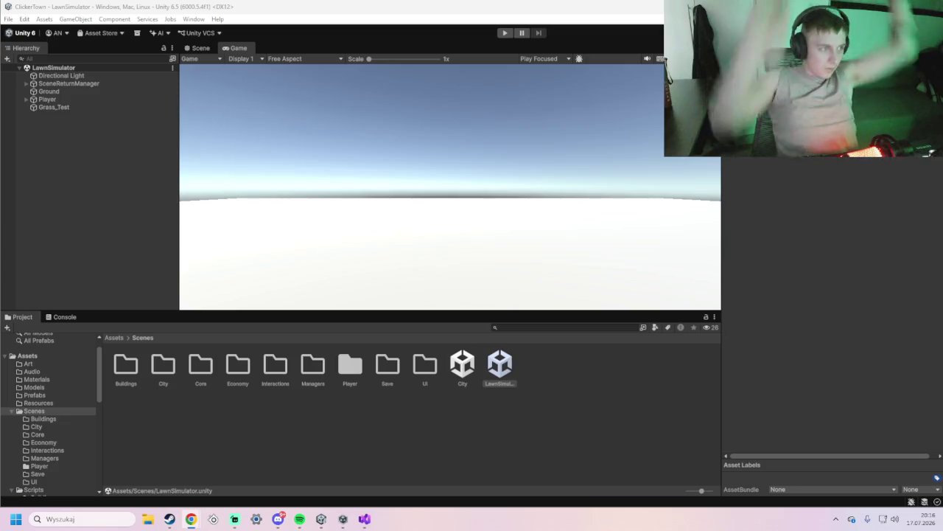
{"action": "left_click", "coordinate": [80, 99]}
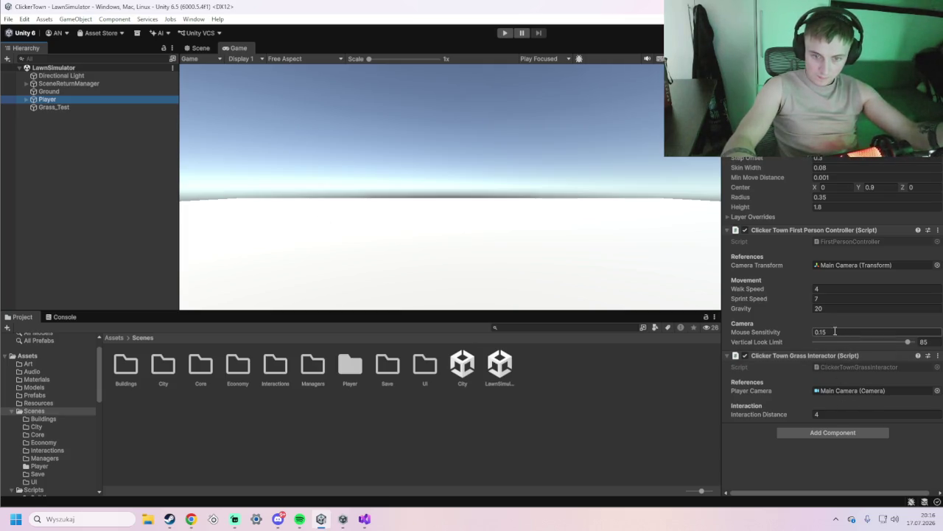
Select Grass_Test, then navigate the Project browser up to Assets and into the Scripts folder
{"action": "left_click", "coordinate": [121, 108]}
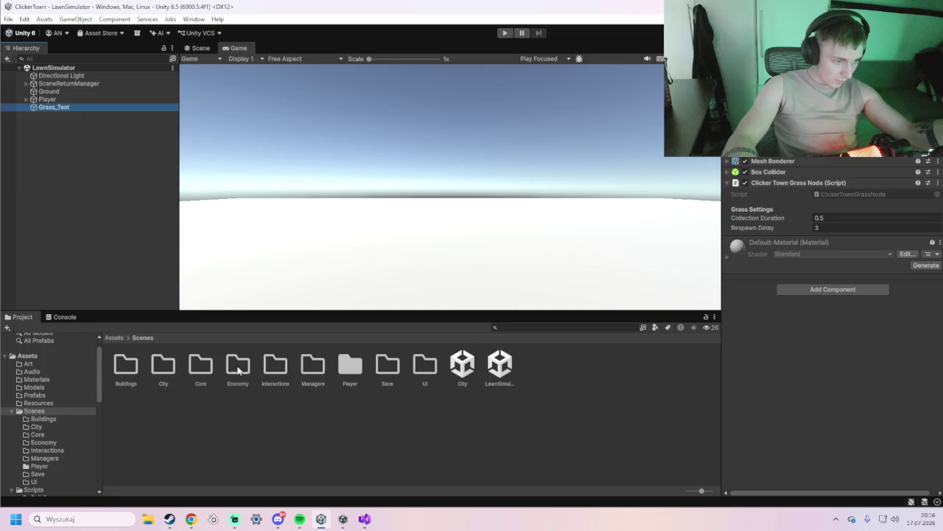
{"action": "left_click", "coordinate": [113, 337]}
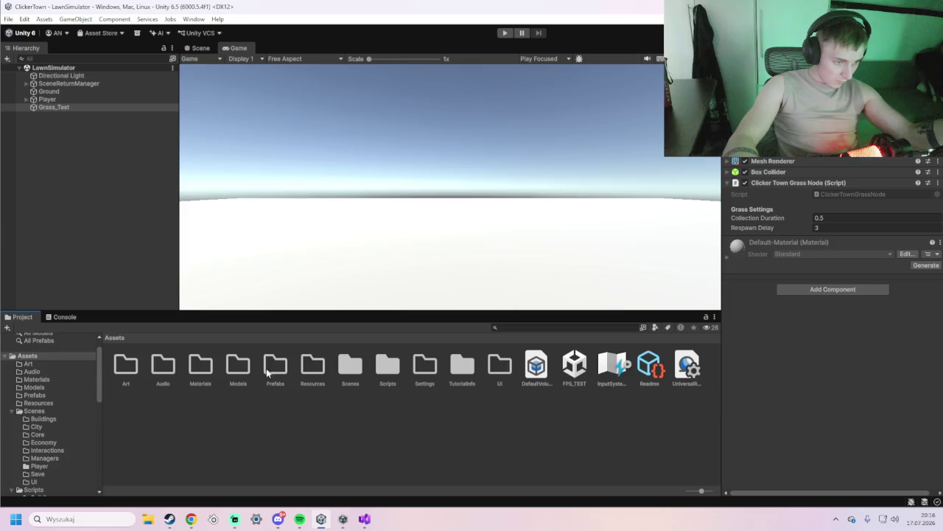
{"action": "double_click", "coordinate": [385, 367]}
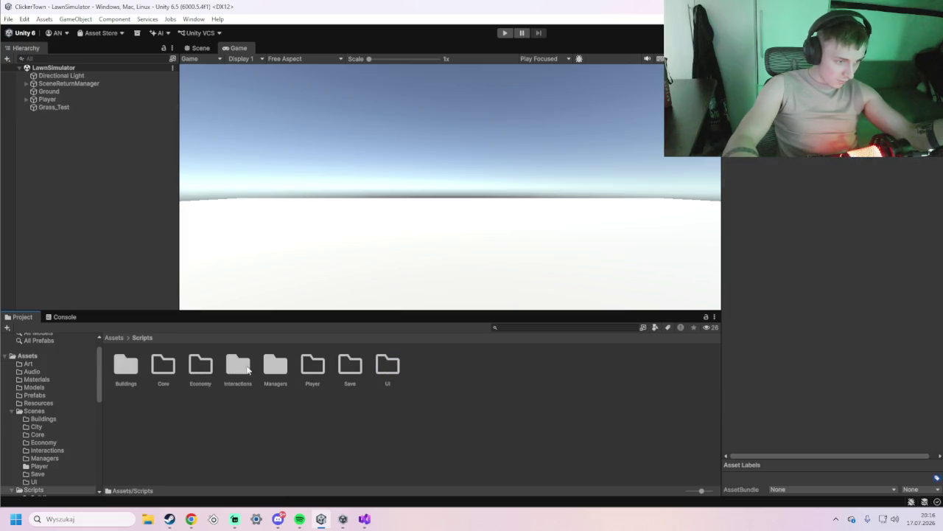
Open ClickerTownGrassInteractor from the Scripts > Interactions folder in Visual Studio
{"action": "double_click", "coordinate": [240, 369]}
{"action": "left_click", "coordinate": [157, 375]}
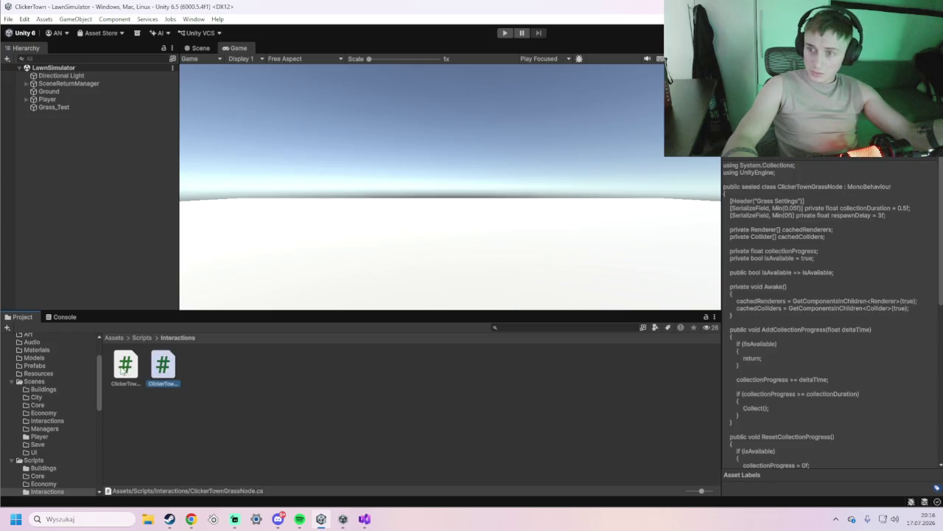
{"action": "left_click", "coordinate": [123, 369]}
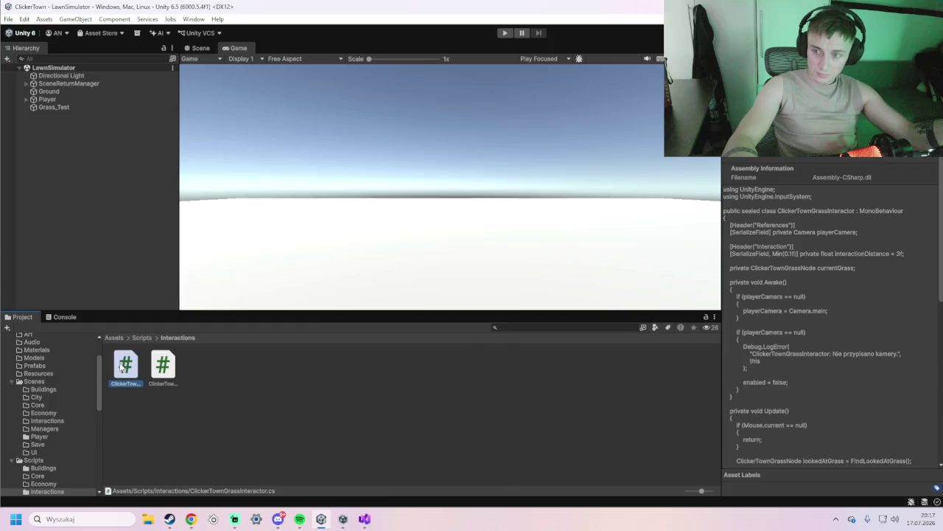
{"action": "double_click", "coordinate": [123, 368]}
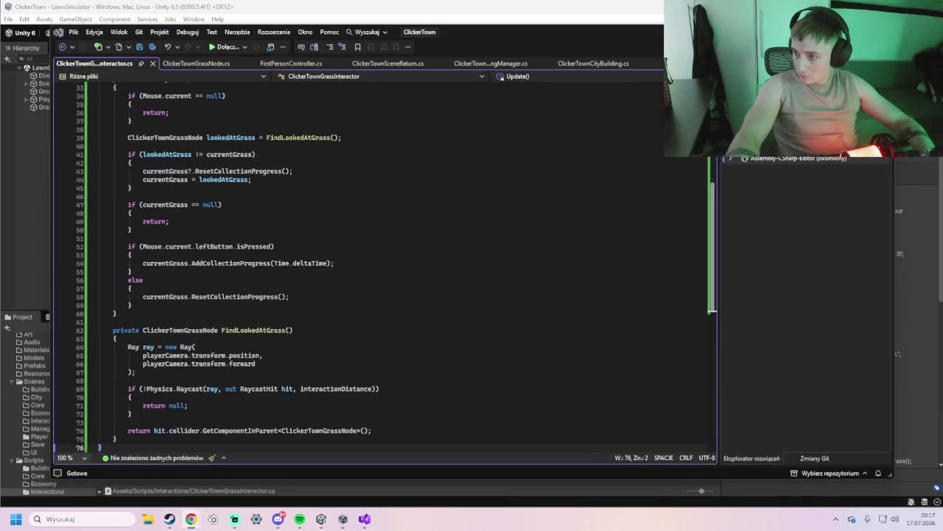
Replace the interactor code with the QueryTriggerInteraction.Collide raycast version, save it, and return to Unity
{"action": "scroll", "coordinate": [437, 339], "scroll_direction": "down", "scroll_amount": 6}
{"action": "mouse_move", "coordinate": [358, 301]}
{"action": "left_mouse_down"}
{"action": "mouse_move", "coordinate": [130, 64]}
{"action": "mouse_move", "coordinate": [103, 107]}
{"action": "mouse_move", "coordinate": [92, 81]}
{"action": "left_mouse_up"}
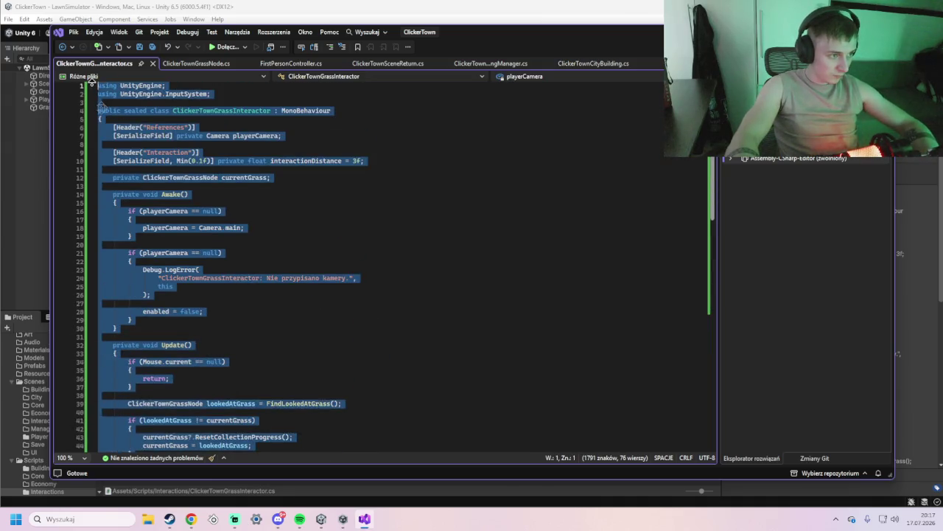
{"action": "key", "text": "ctrl+v"}
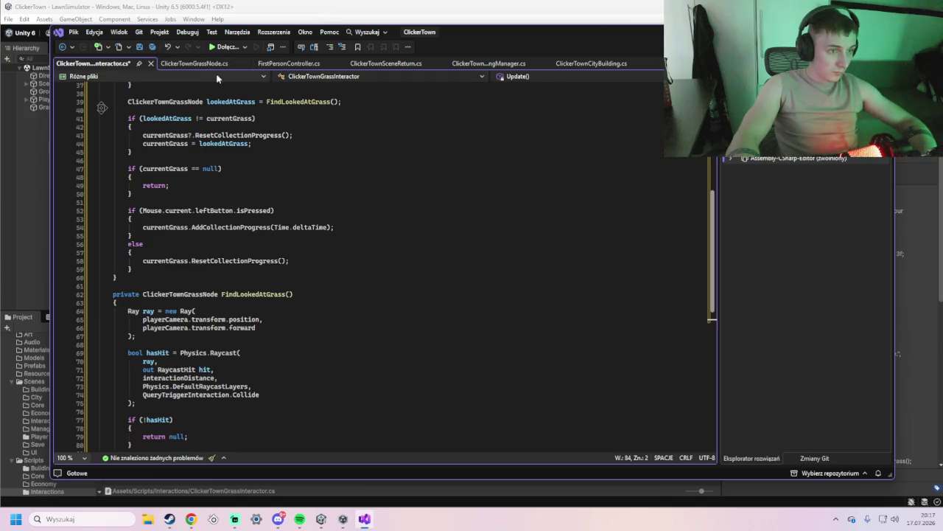
{"action": "scroll", "coordinate": [199, 88], "scroll_direction": "up", "scroll_amount": 2}
{"action": "key", "text": "ctrl+s"}
{"action": "scroll", "coordinate": [164, 88], "scroll_direction": "up", "scroll_amount": 10}
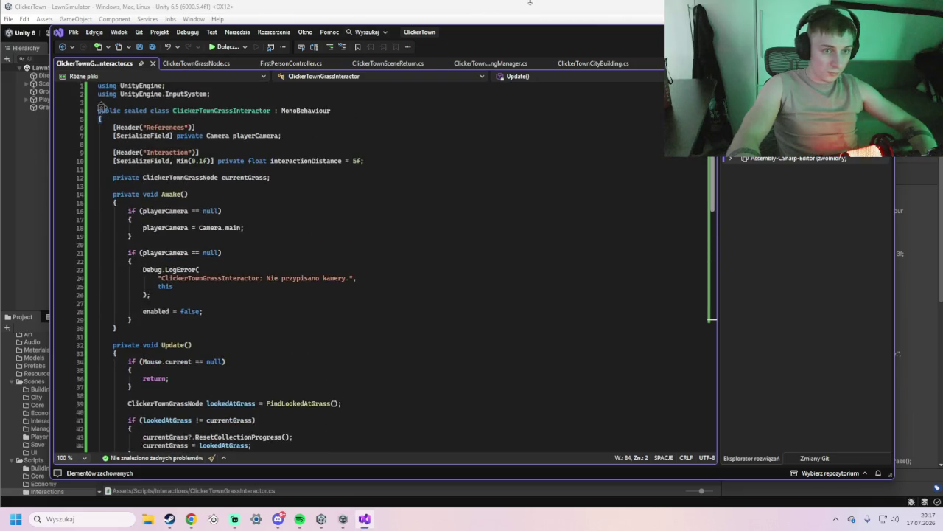
{"action": "key", "text": "alt+Tab"}
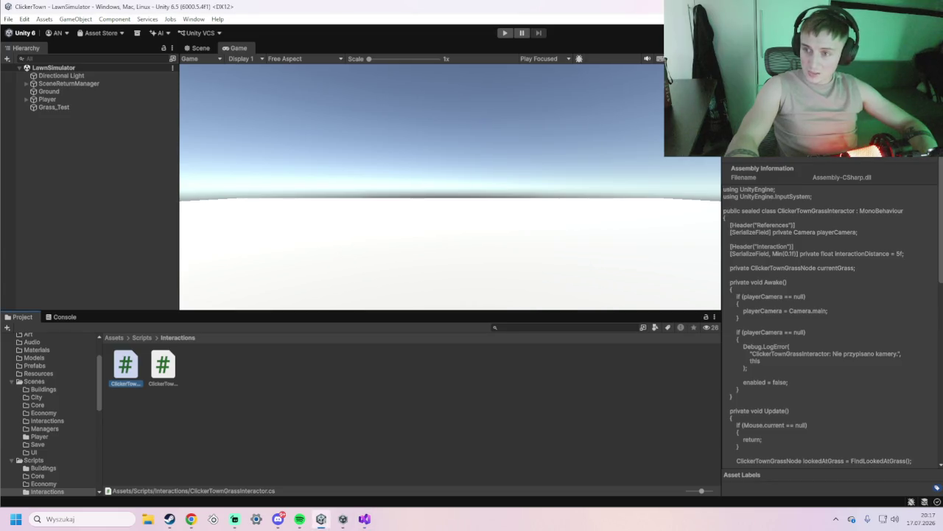
Tick Is Trigger on Grass_Test's Box Collider, then select the Player object
{"action": "left_click", "coordinate": [45, 109]}
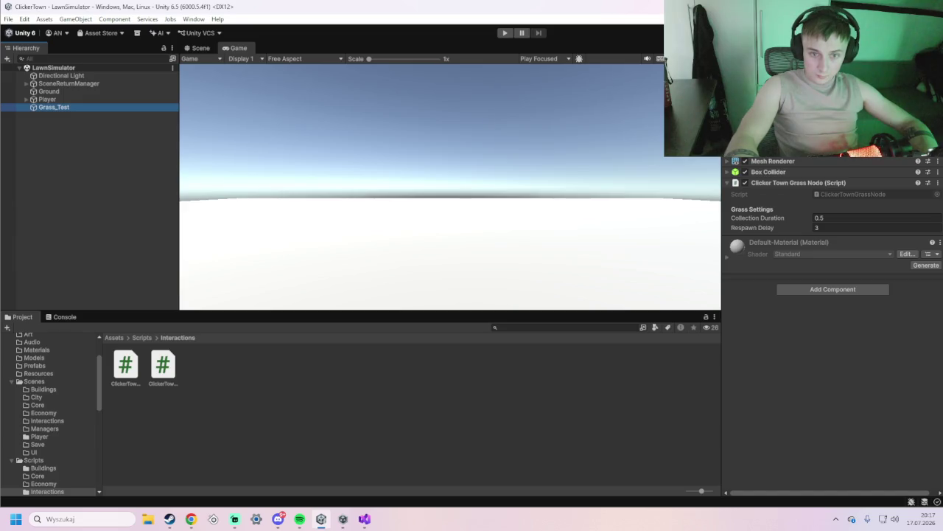
{"action": "left_click", "coordinate": [727, 171]}
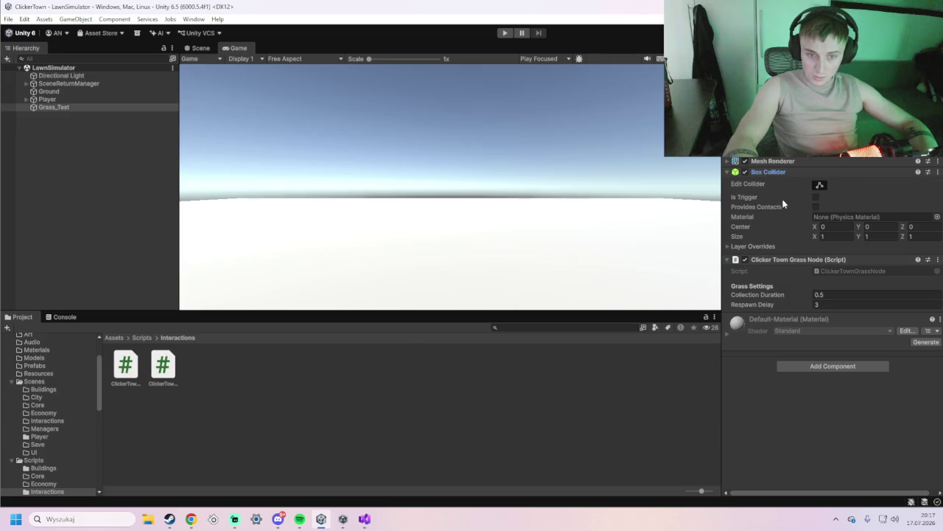
{"action": "left_click", "coordinate": [816, 198]}
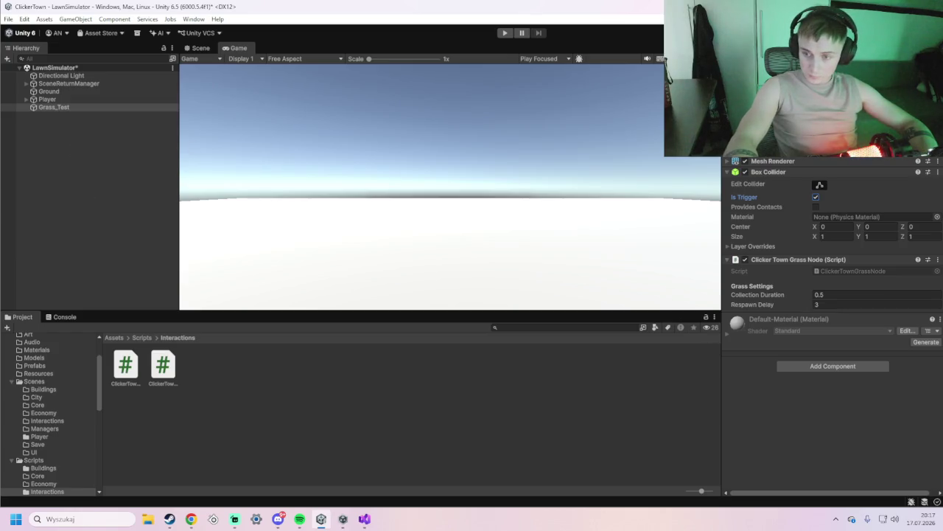
{"action": "left_click", "coordinate": [74, 100]}
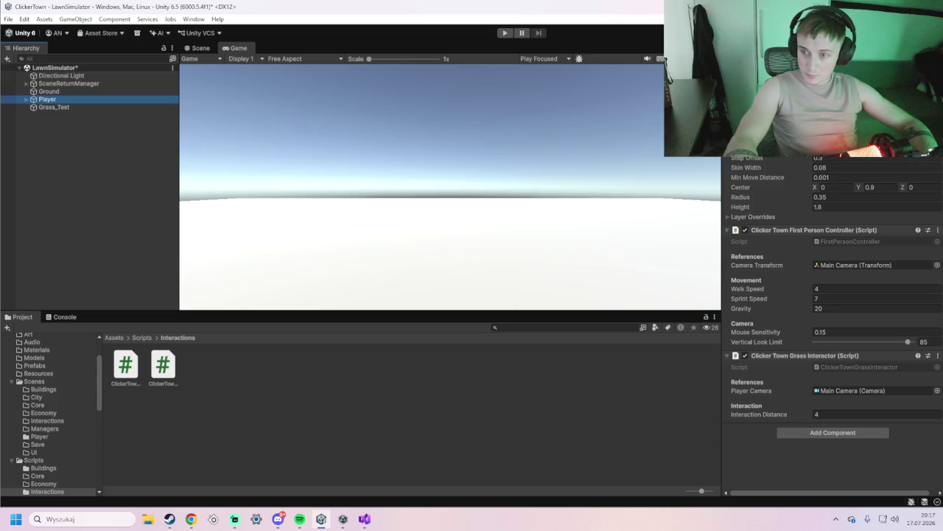
Enter play mode and walk around the grass cube with WASD to test collecting it
{"action": "left_click", "coordinate": [505, 32]}
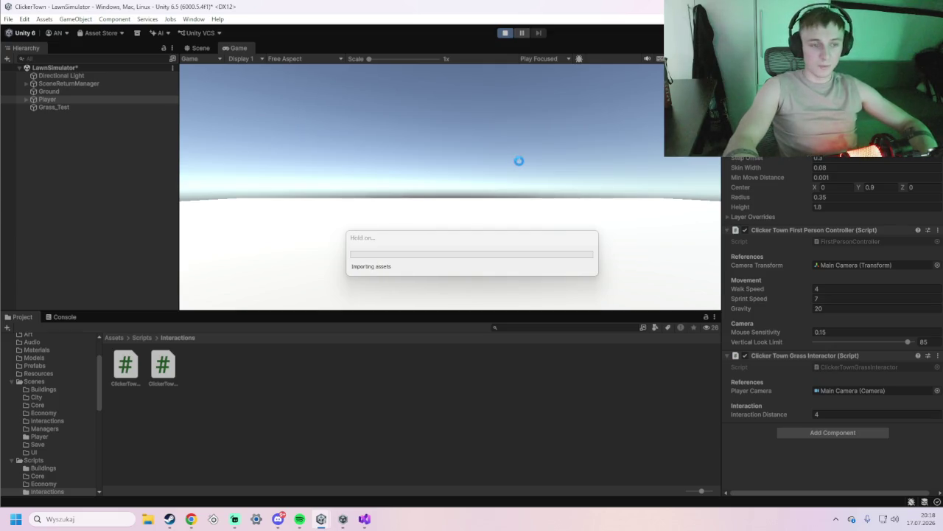
{"action": "key", "text": "w"}
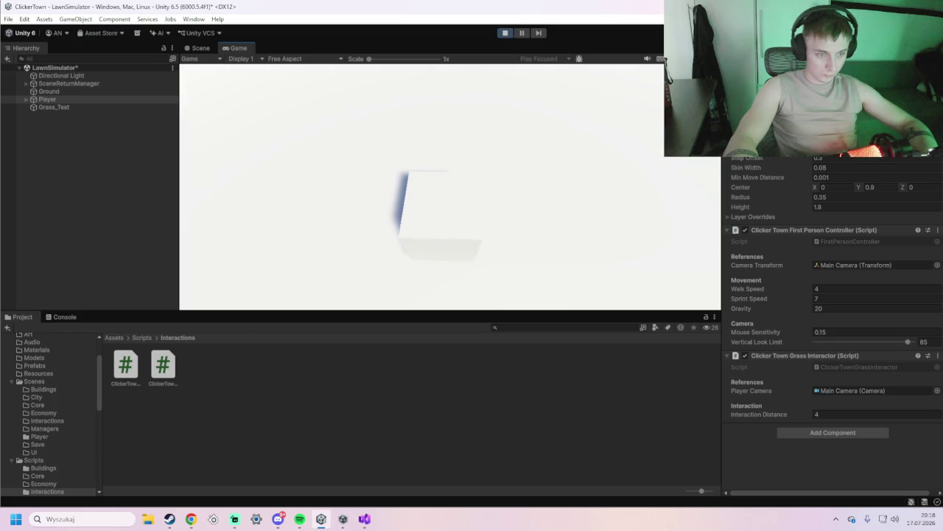
{"action": "key", "text": "w"}
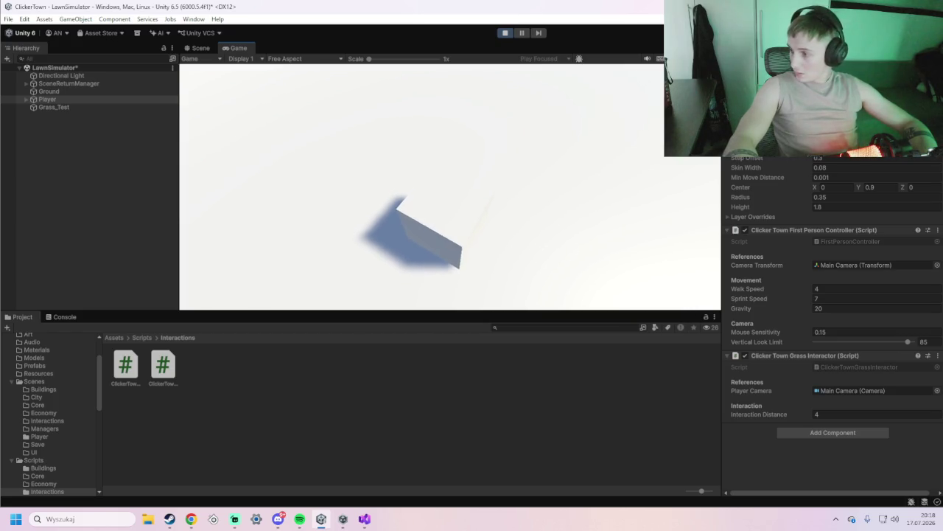
{"action": "key", "text": "w"}
{"action": "key", "text": "w"}
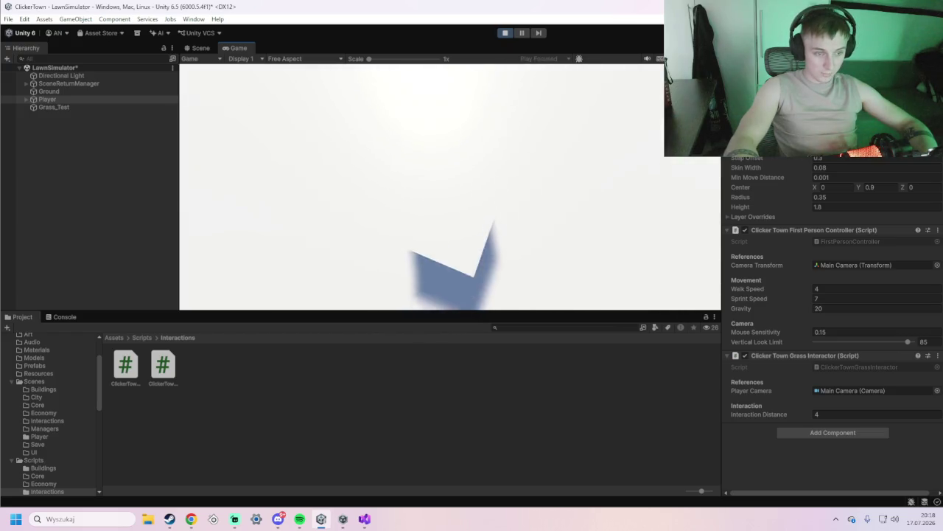
{"action": "key", "text": "w"}
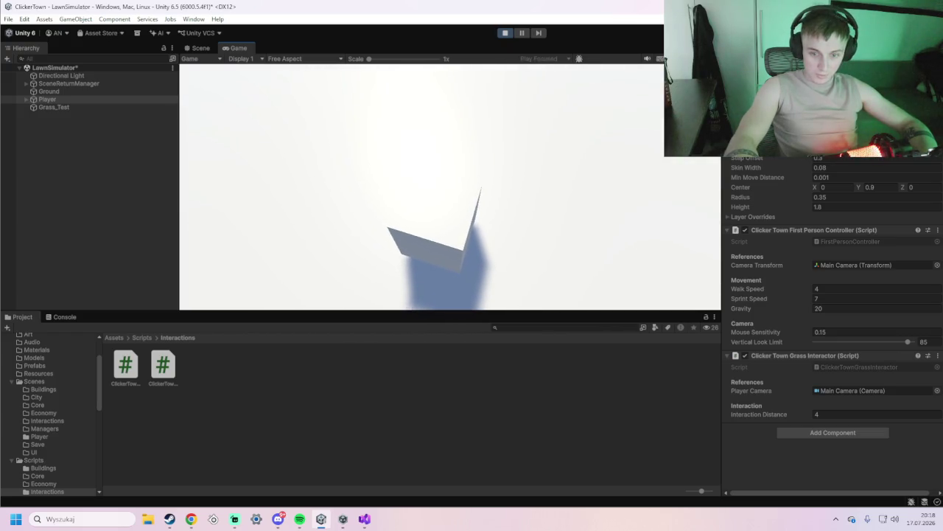
{"action": "key", "text": "w"}
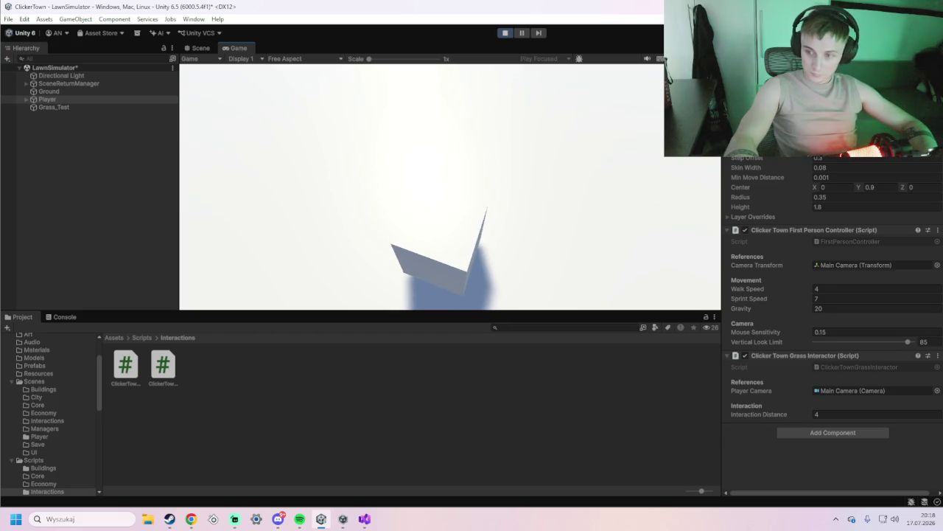
{"action": "key", "text": "s"}
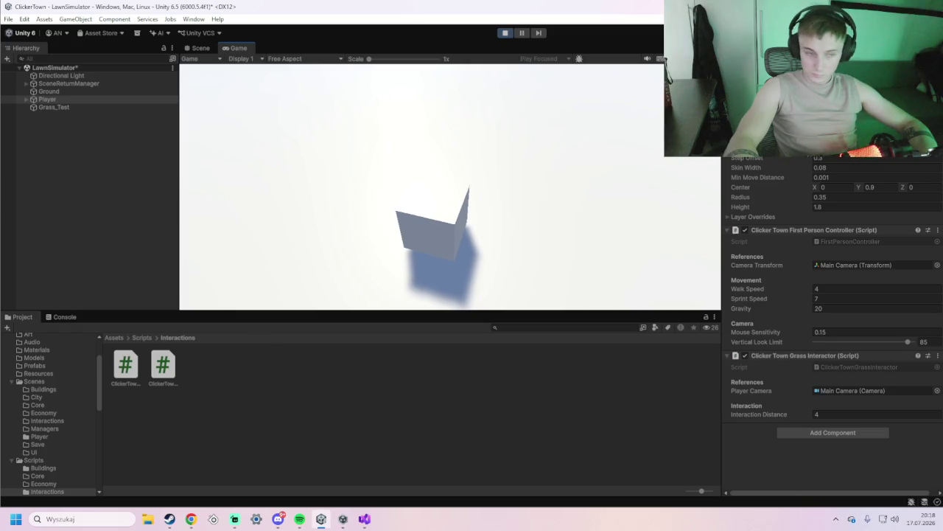
{"action": "key", "text": "d"}
{"action": "key", "text": "a"}
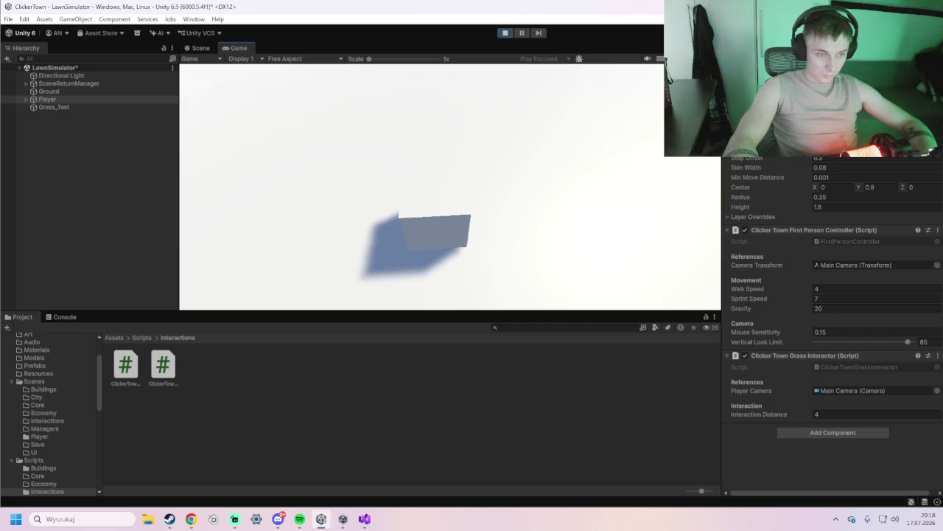
{"action": "key", "text": "w"}
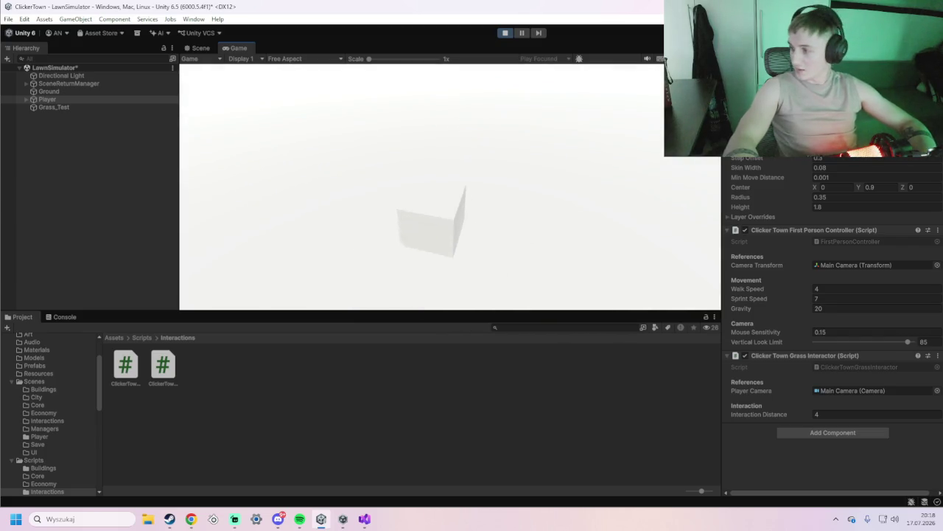
{"action": "key", "text": "w"}
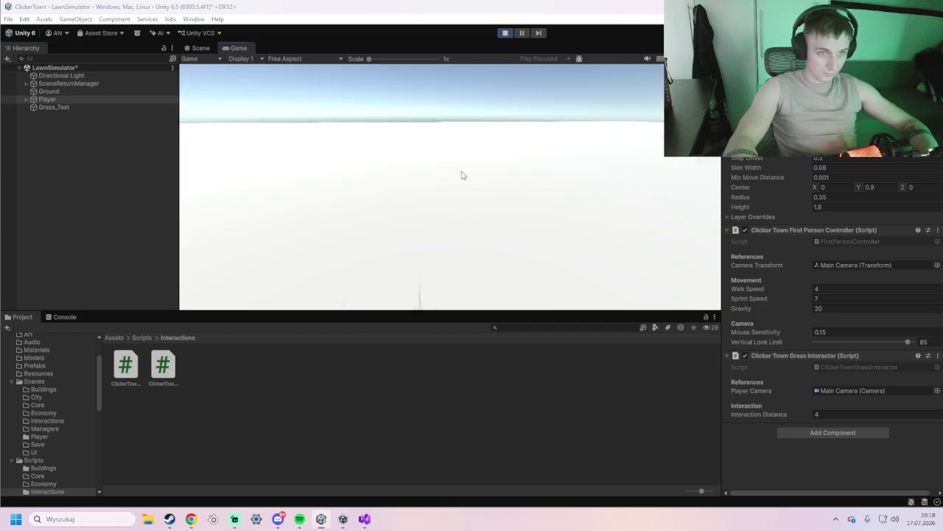
{"action": "key", "text": "super"}
Stop play mode and bring Visual Studio back to the front
{"action": "left_click", "coordinate": [505, 33]}
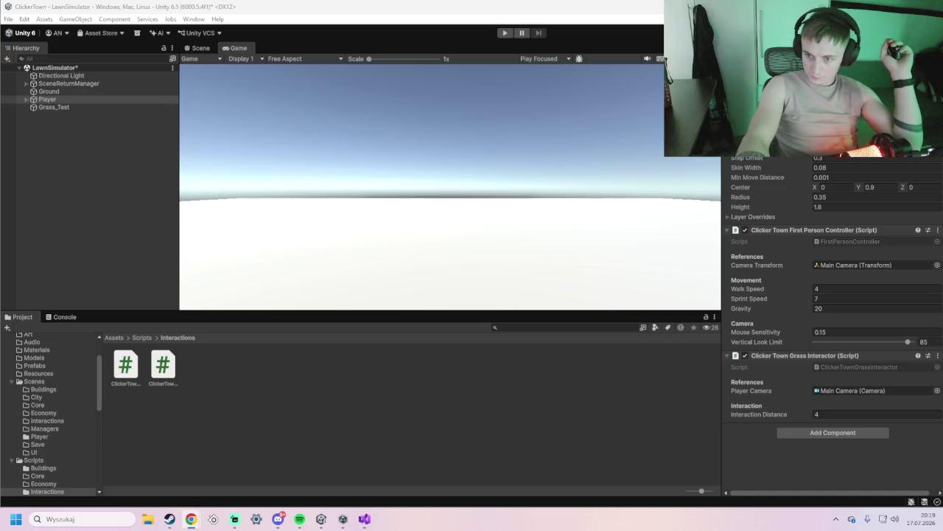
{"action": "left_click", "coordinate": [363, 520]}
Replace the interactor code with the RaycastNonAlloc closest-available-grass version and return to Unity
{"action": "scroll", "coordinate": [250, 348], "scroll_direction": "down", "scroll_amount": 20}
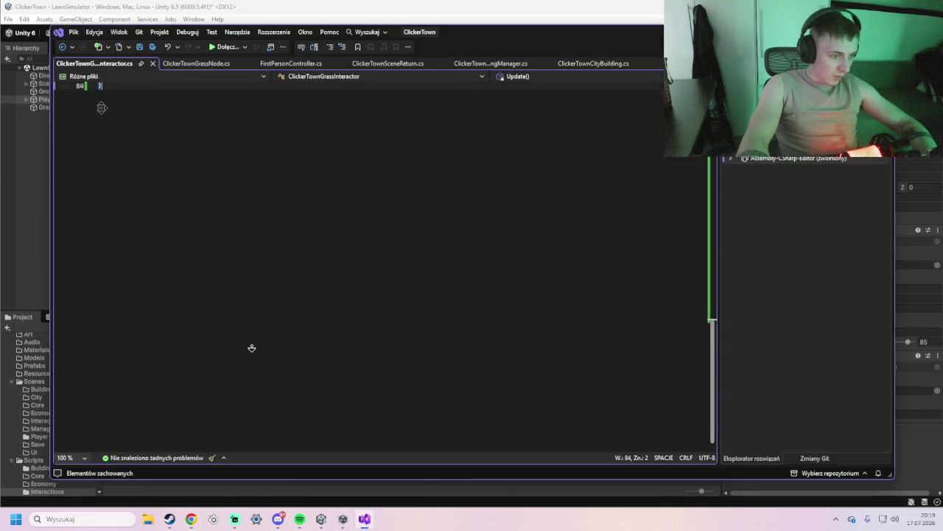
{"action": "scroll", "coordinate": [230, 282], "scroll_direction": "up", "scroll_amount": 6}
{"action": "mouse_move", "coordinate": [230, 282]}
{"action": "left_mouse_down"}
{"action": "mouse_move", "coordinate": [103, 158]}
{"action": "mouse_move", "coordinate": [104, 248]}
{"action": "mouse_move", "coordinate": [122, 142]}
{"action": "mouse_move", "coordinate": [91, 91]}
{"action": "left_mouse_up"}
{"action": "key", "text": "ctrl+v"}
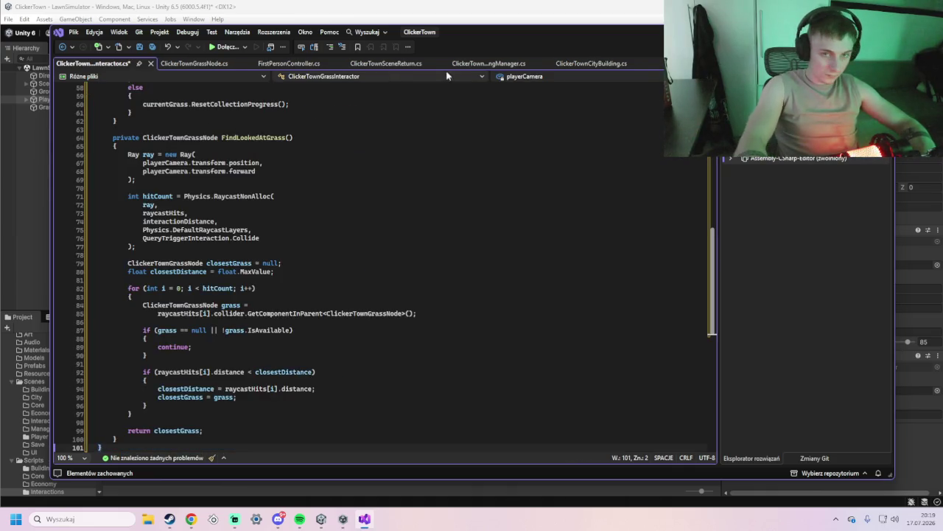
{"action": "key", "text": "alt+Tab"}
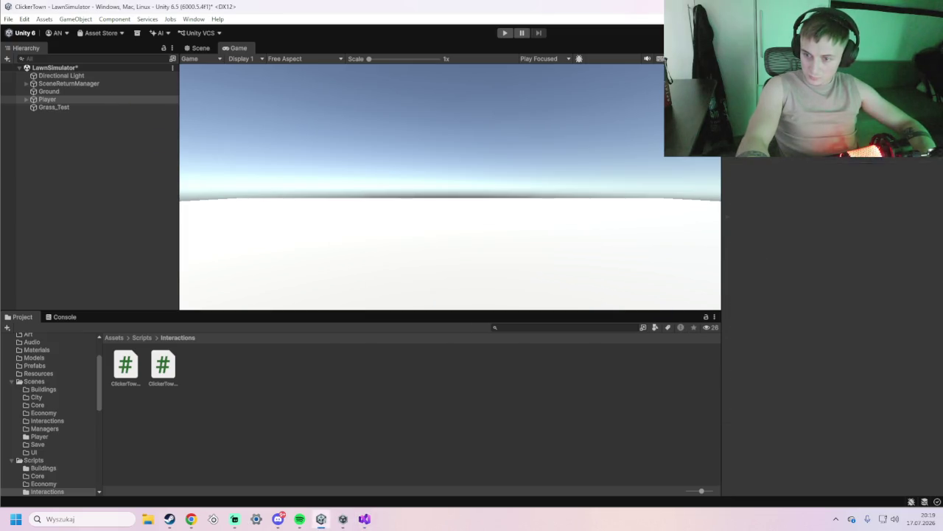
Enter play mode, collect the respawning grass cube five times, then stop the game
{"action": "left_click", "coordinate": [505, 33]}
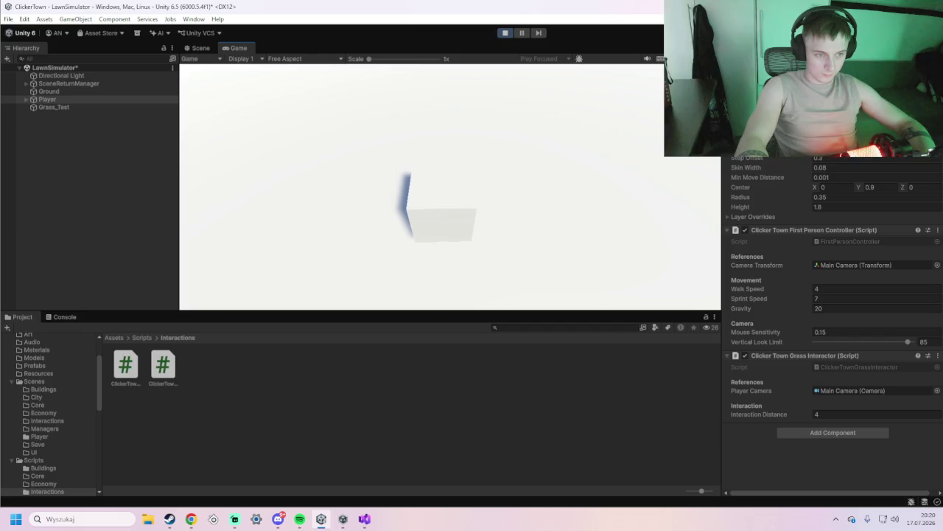
{"action": "left_click", "coordinate": [451, 187]}
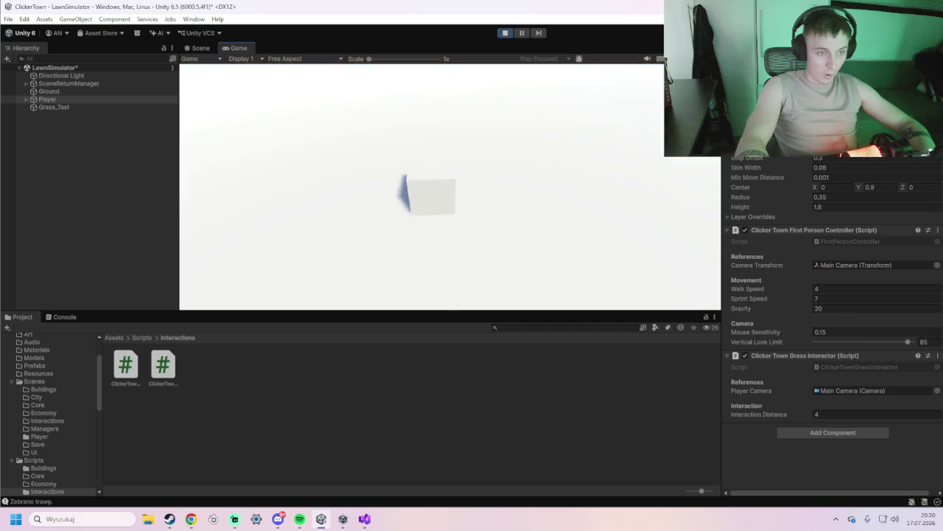
{"action": "left_click", "coordinate": [451, 187]}
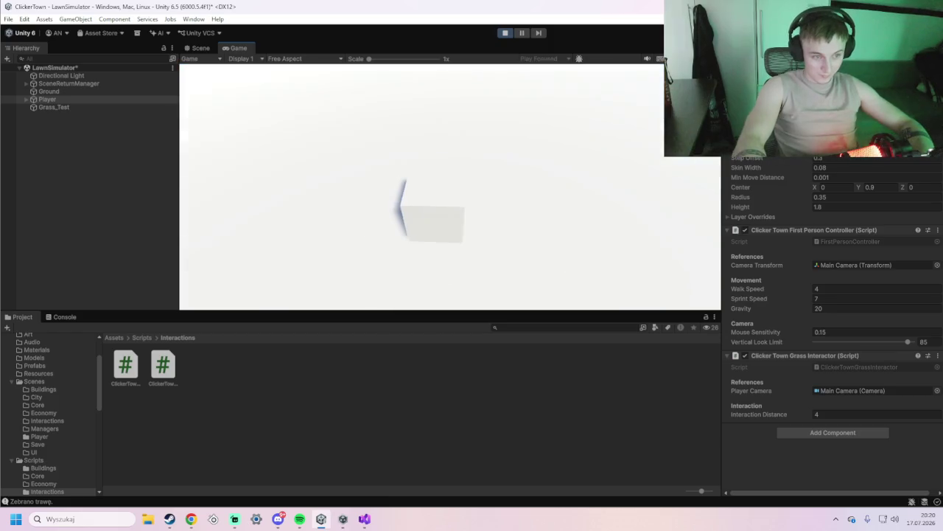
{"action": "left_click", "coordinate": [450, 187]}
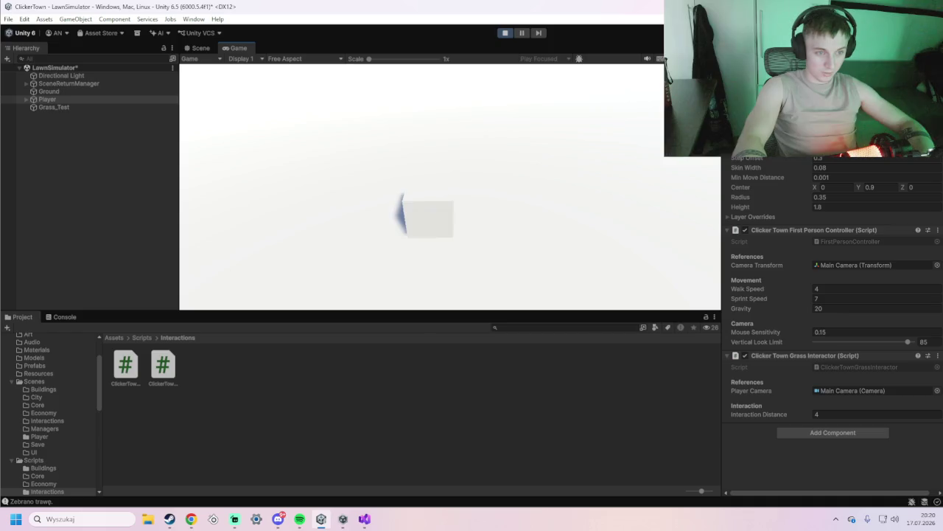
{"action": "left_click", "coordinate": [450, 186]}
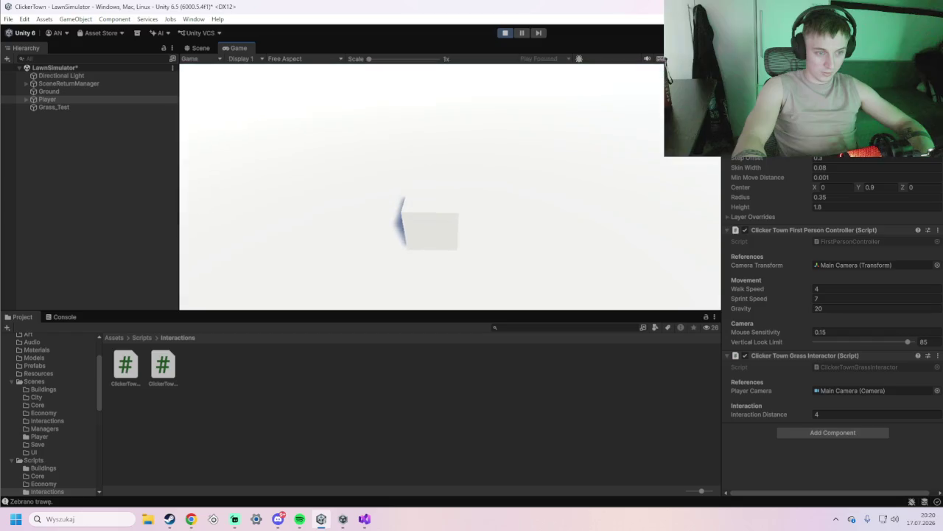
{"action": "left_click", "coordinate": [450, 187]}
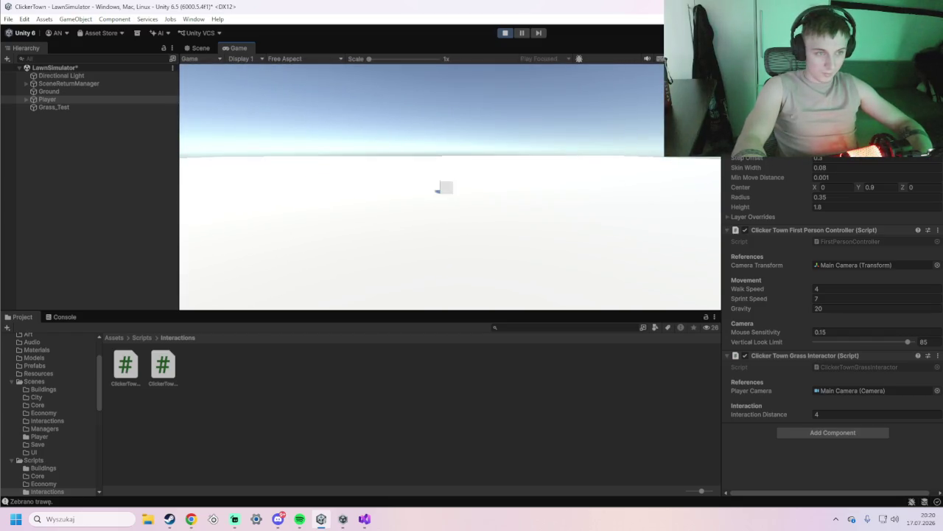
{"action": "key", "text": "super"}
{"action": "left_click", "coordinate": [504, 32]}
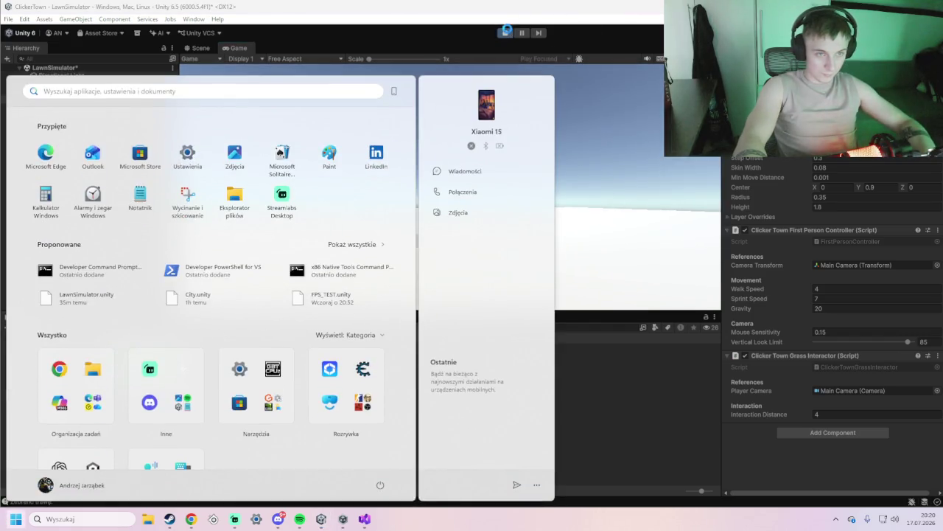
Switch to the browser, then start Unity's play mode again
{"action": "key", "text": "alt+Tab"}
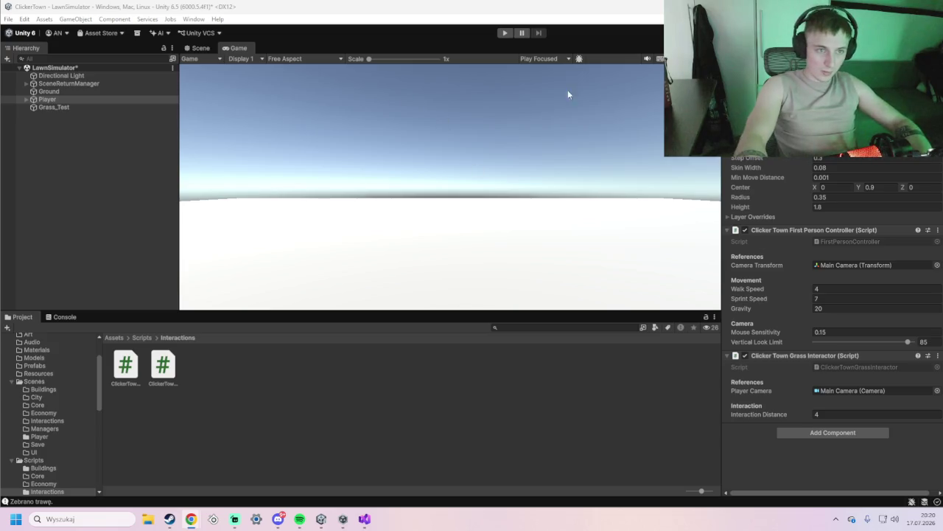
{"action": "left_click", "coordinate": [504, 32]}
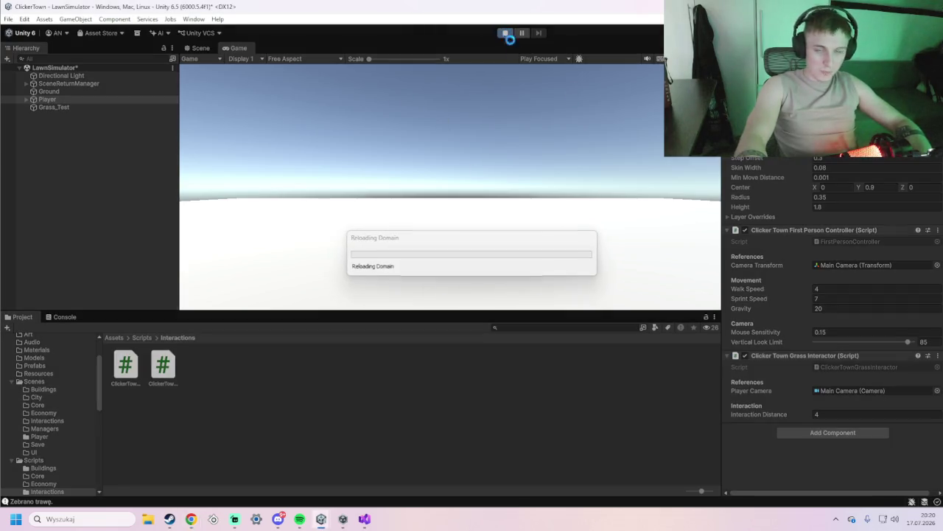
{"action": "left_click", "coordinate": [474, 199]}
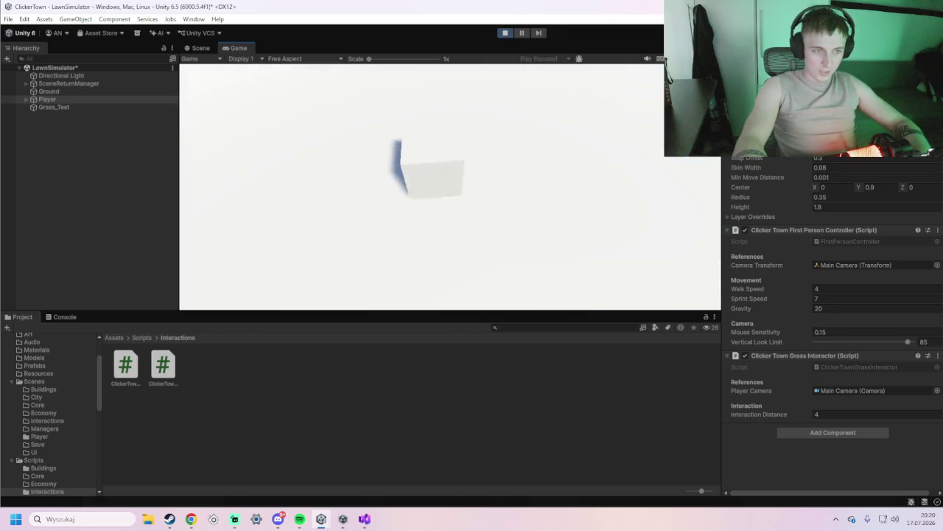
{"action": "key", "text": "w"}
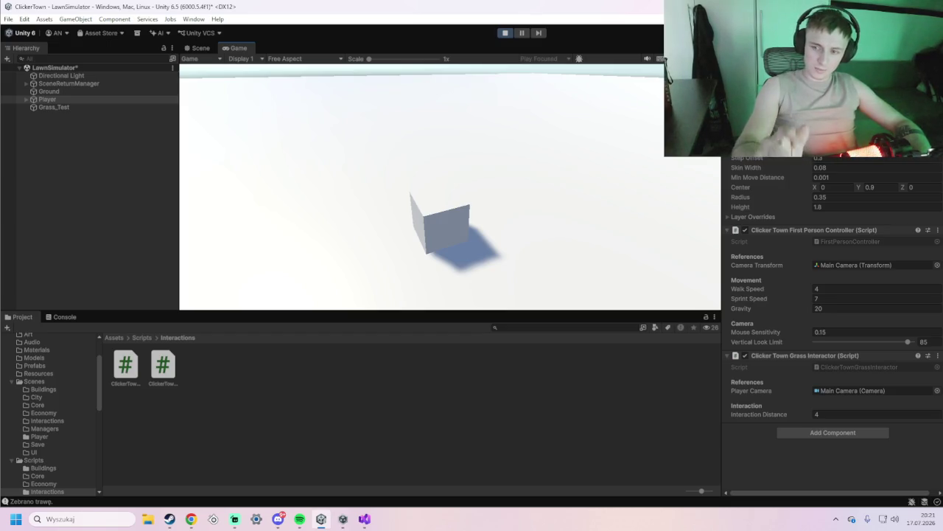
{"action": "key", "text": "w"}
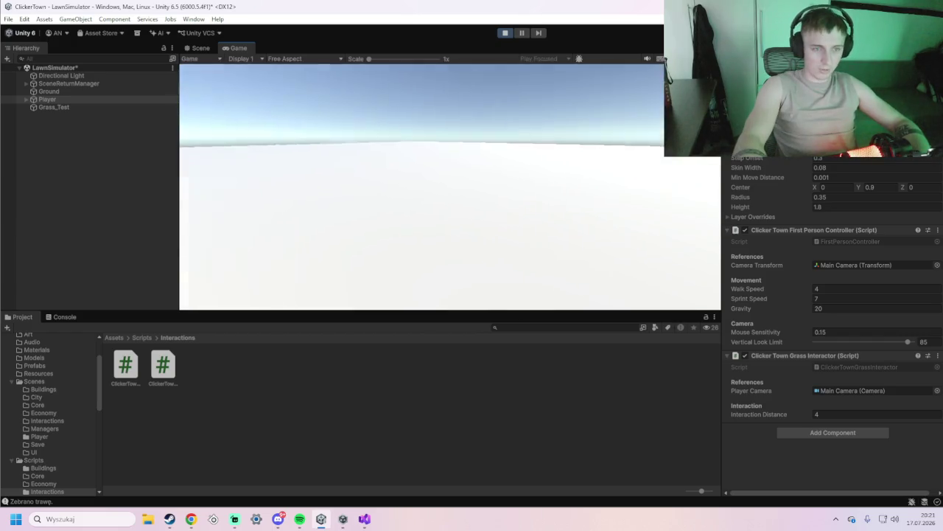
{"action": "key", "text": "super"}
{"action": "left_click", "coordinate": [505, 33]}
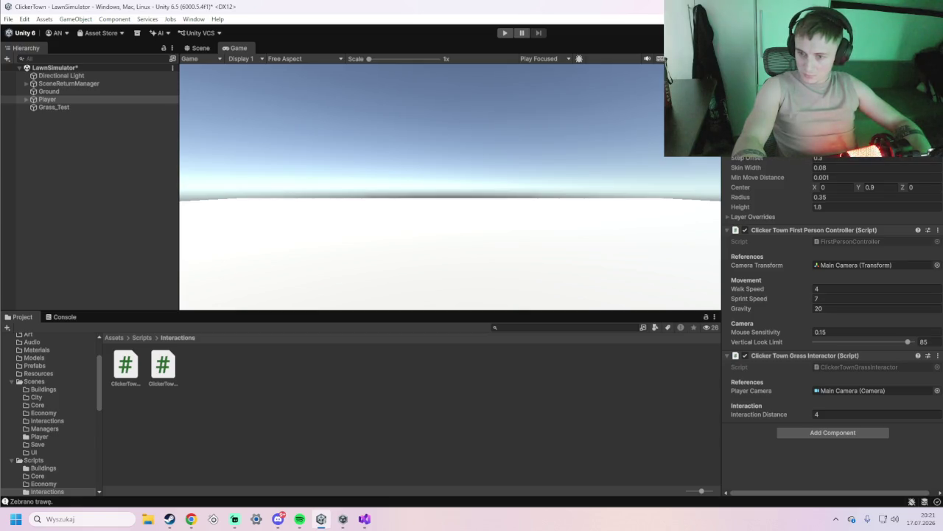
Check the browser, then inspect Grass_Test's trigger collider and Grass Node settings (0.5 duration, 3 respawn)
{"action": "key", "text": "alt+Tab"}
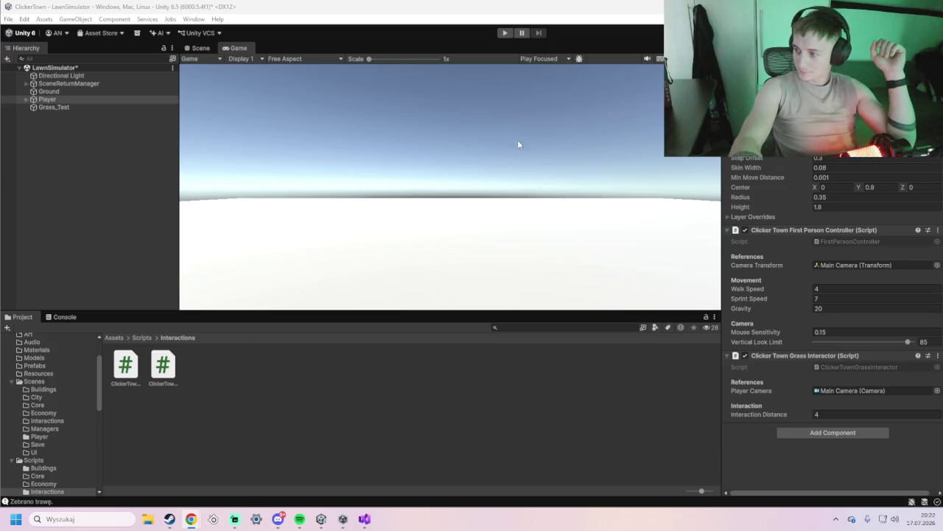
{"action": "left_click", "coordinate": [48, 107]}
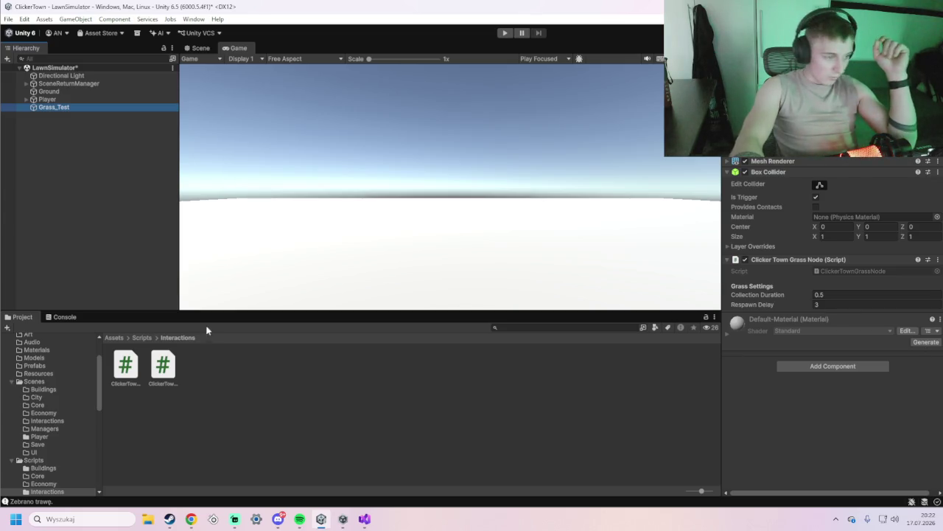
In Assets/Scripts/Economy, create a MonoBehaviour script named ClickerTownEconomyManager
{"action": "scroll", "coordinate": [32, 372], "scroll_direction": "up", "scroll_amount": 2}
{"action": "left_click", "coordinate": [30, 355]}
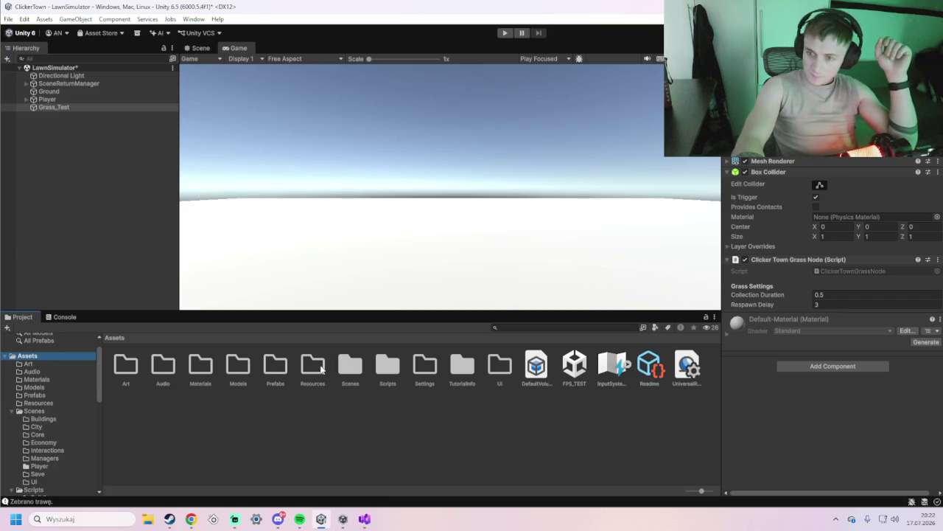
{"action": "double_click", "coordinate": [393, 374]}
{"action": "double_click", "coordinate": [204, 366]}
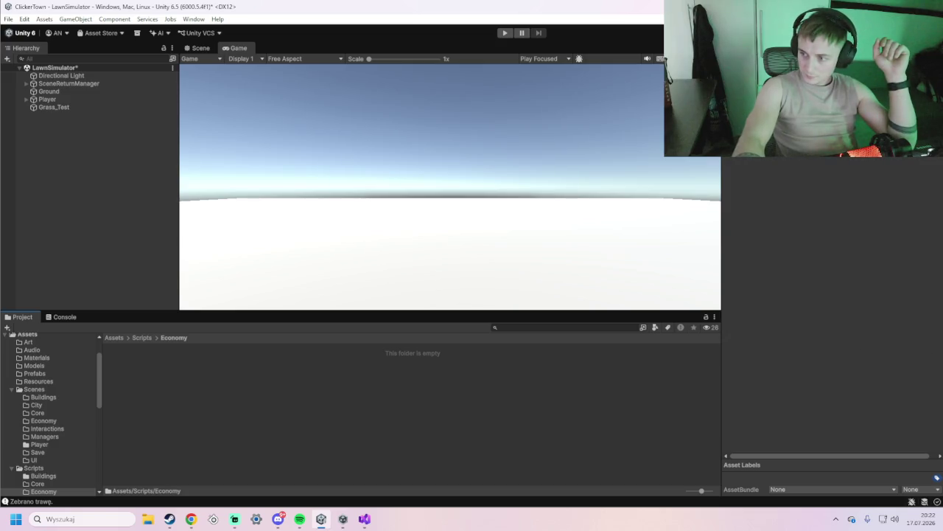
{"action": "left_click", "coordinate": [191, 519]}
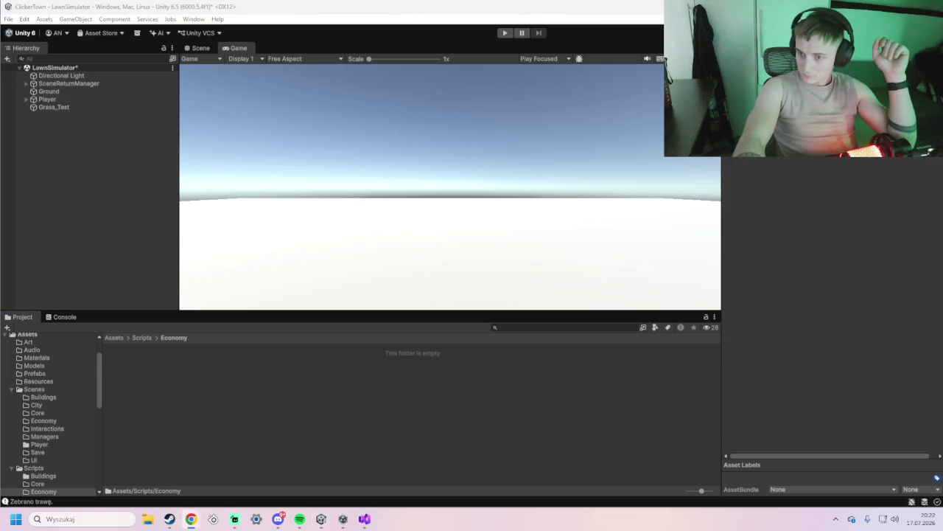
{"action": "right_click", "coordinate": [169, 397]}
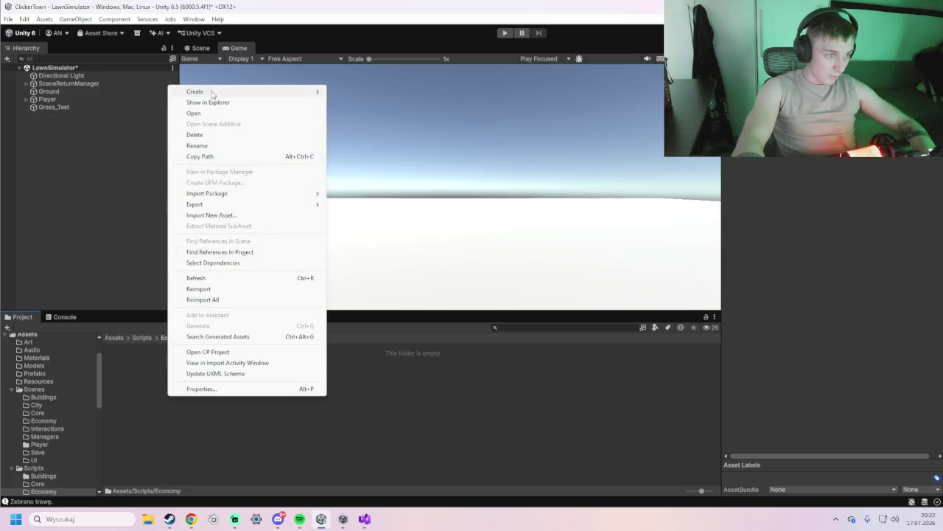
{"action": "mouse_move", "coordinate": [212, 92]}
{"action": "left_click", "coordinate": [372, 124]}
{"action": "type", "text": "EconomyManager"}
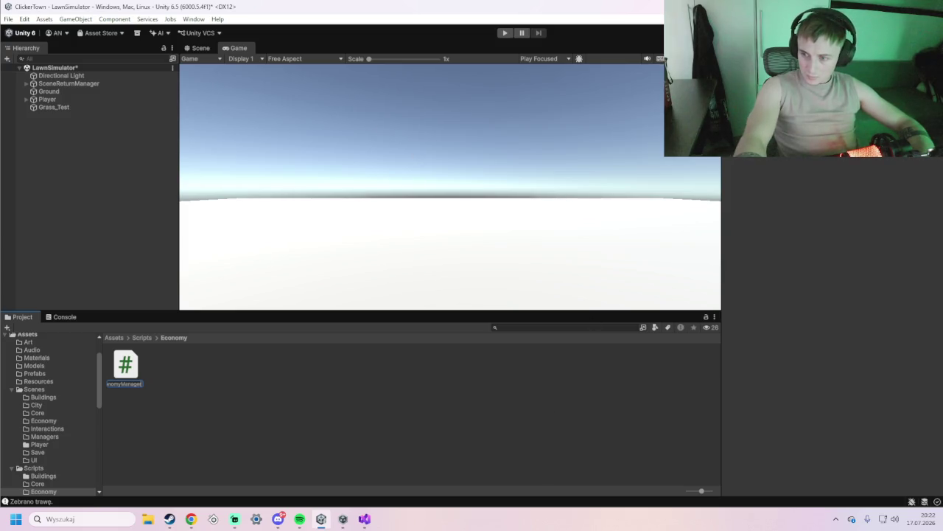
{"action": "key", "text": "Return"}
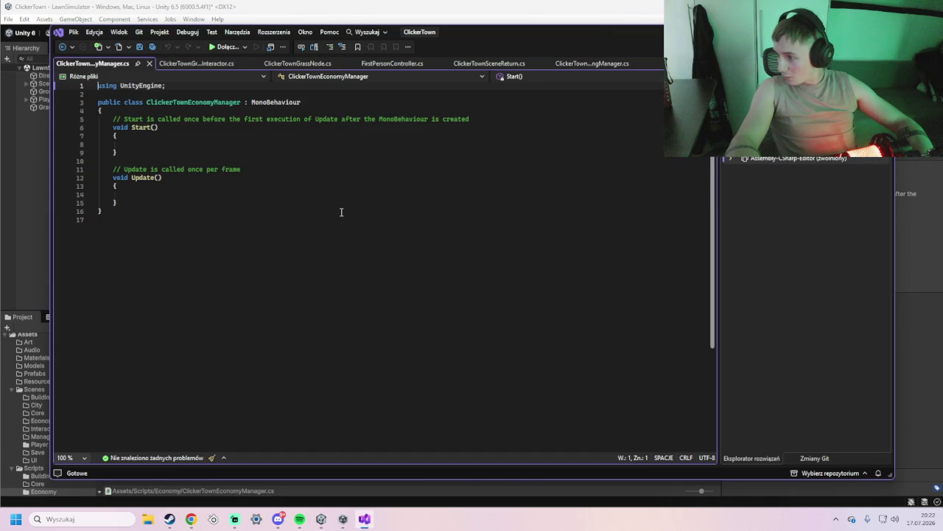
Replace the template with the singleton economy manager code (Money, MoneyChanged, AddMoney) and save it
{"action": "left_click_drag", "start_coordinate": [297, 210], "coordinate": [86, 88]}
{"action": "type", "text": "v"}
{"action": "mouse_move", "coordinate": [104, 211]}
{"action": "left_mouse_down"}
{"action": "mouse_move", "coordinate": [92, 103]}
{"action": "mouse_move", "coordinate": [92, 112]}
{"action": "left_mouse_up"}
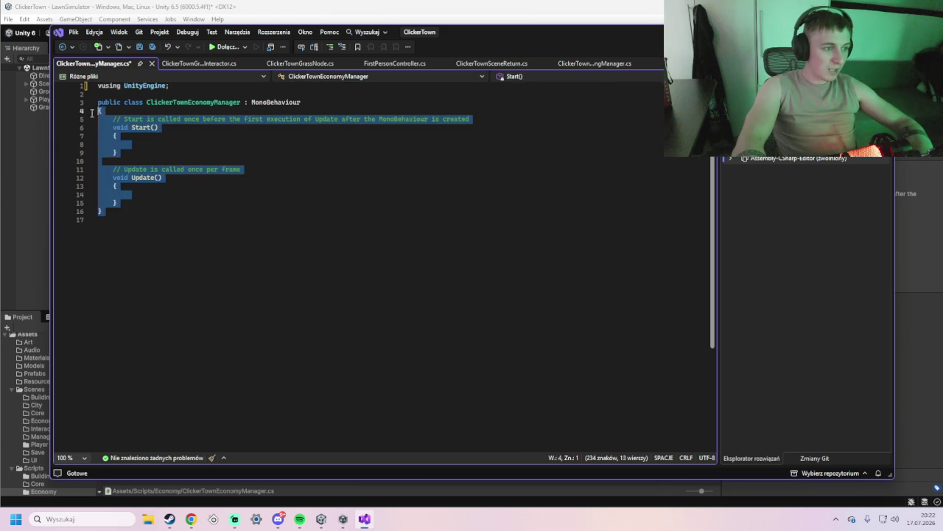
{"action": "key", "text": "ctrl+a"}
{"action": "type", "text": "using System; using UnityEngine;  public sealed class ClickerTownEconomyManager : MonoBehaviour {     public static ClickerTownEconomyManager Instance { get; private set; }      public long Money { get; private set; }      public event Action<long> MoneyChanged;      private void Awake()     {         if (Instance != null && Instance != this)         {             Destroy(gameObject);             return;         }          Instance = this;         DontDestroyOnLoad(gameObject);     }      public void AddMoney(long amount)     {         if (amount <= 0)         {             return;         }          Money += amount;         MoneyChanged?.Invoke(Money);     } }"}
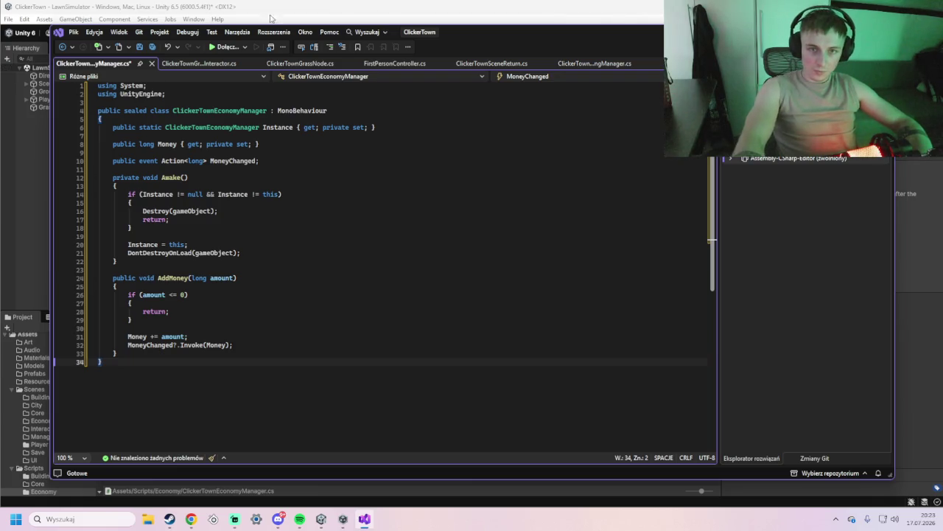
{"action": "key", "text": "ctrl+s"}
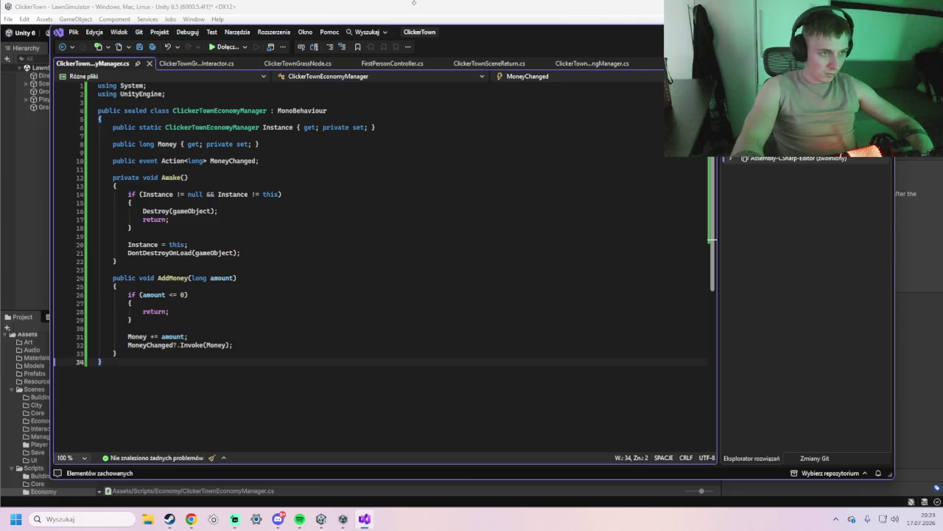
{"action": "key", "text": "alt+Tab"}
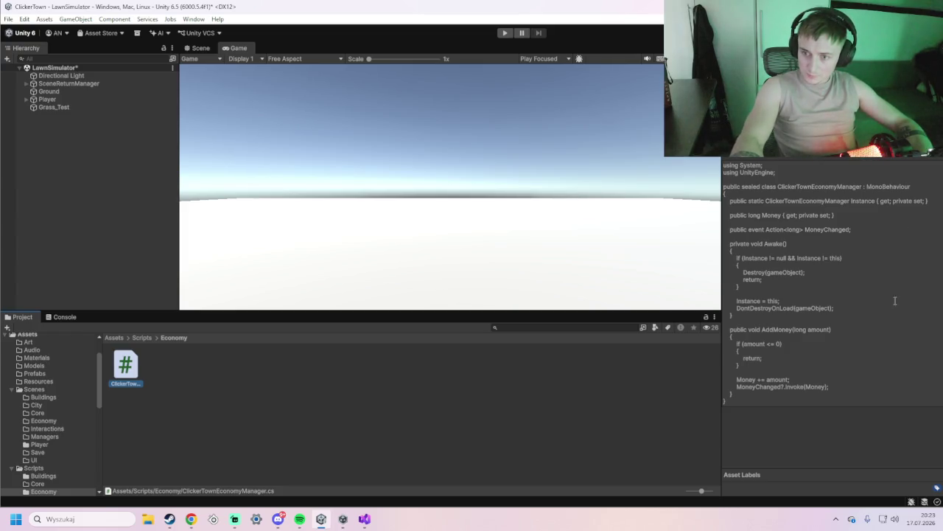
Create an empty object in the Hierarchy named EconomyManager
{"action": "right_click", "coordinate": [91, 146]}
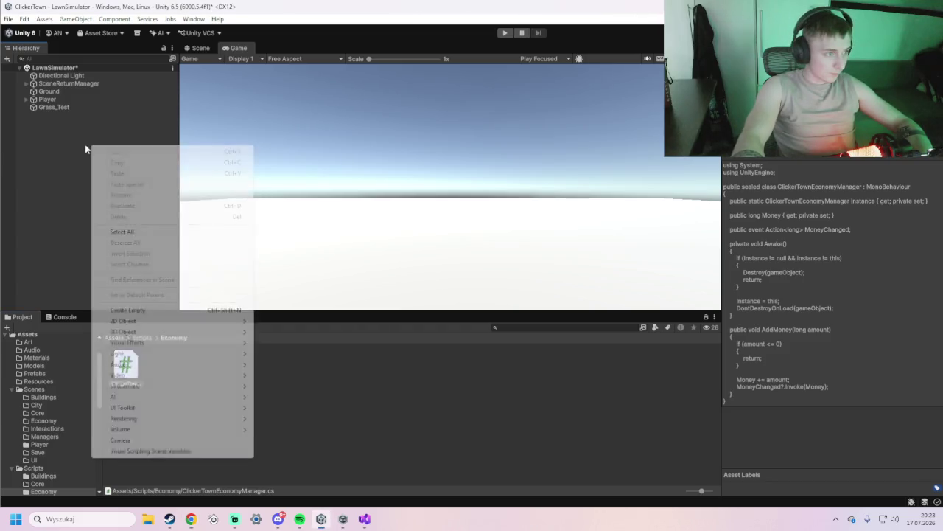
{"action": "left_click", "coordinate": [150, 313]}
{"action": "type", "text": "EconomyManager"}
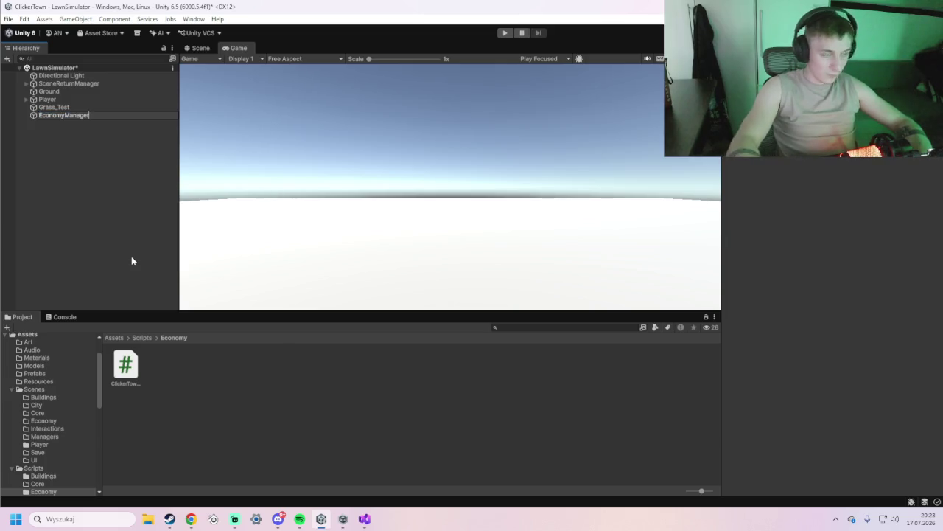
{"action": "left_click", "coordinate": [118, 185]}
Attach the ClickerTownEconomyManager script to EconomyManager, then return to Visual Studio
{"action": "left_click", "coordinate": [112, 116]}
{"action": "left_click_drag", "start_coordinate": [124, 373], "coordinate": [111, 239]}
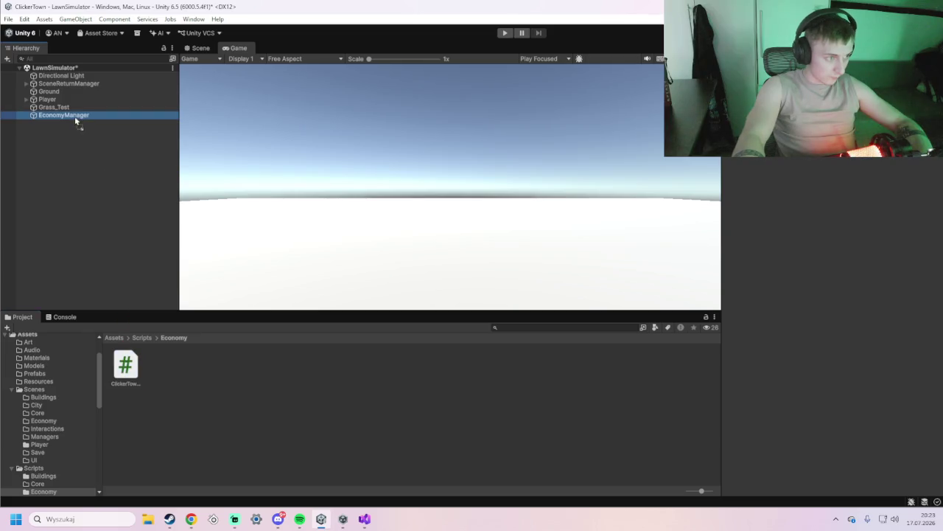
{"action": "left_click_drag", "start_coordinate": [74, 119], "coordinate": [74, 118]}
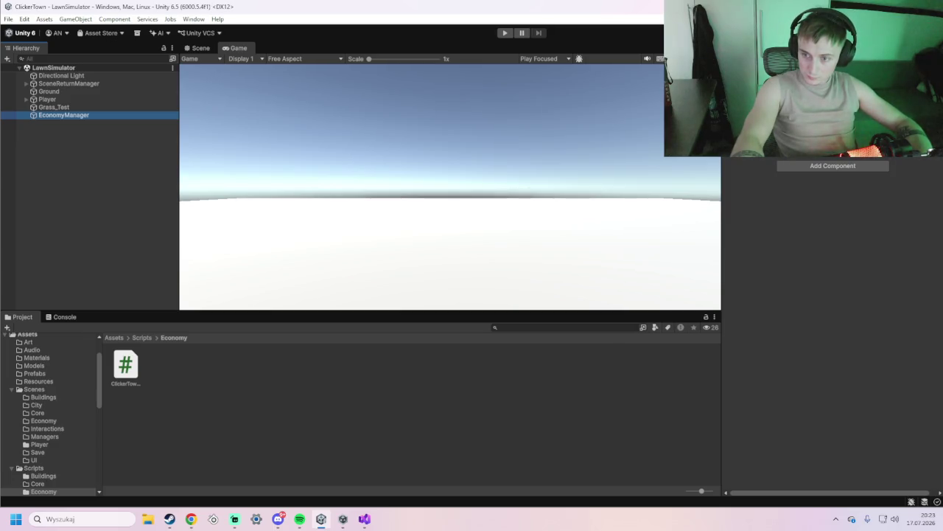
{"action": "key", "text": "alt+Tab"}
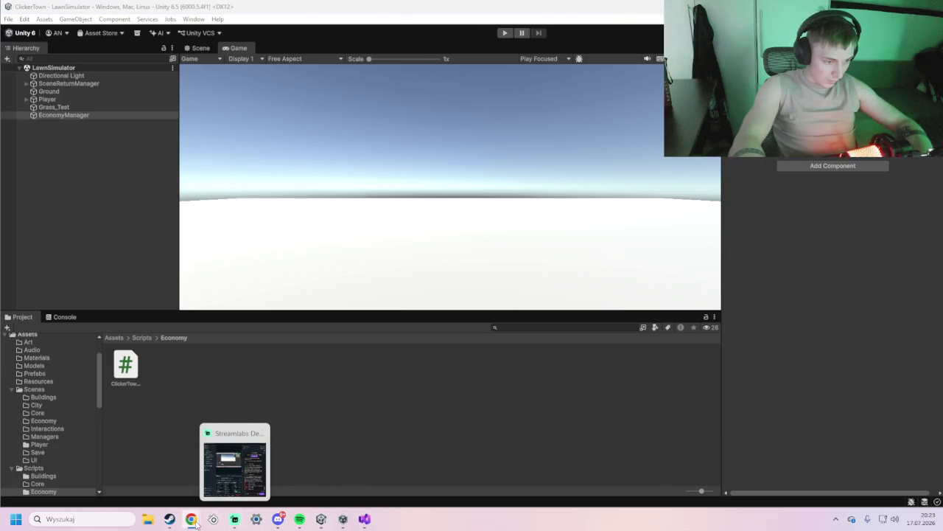
{"action": "left_click", "coordinate": [361, 519]}
Replace ClickerTownGrassNode.cs with code whose Collect() calls AddMoney, and save it
{"action": "left_click", "coordinate": [299, 63]}
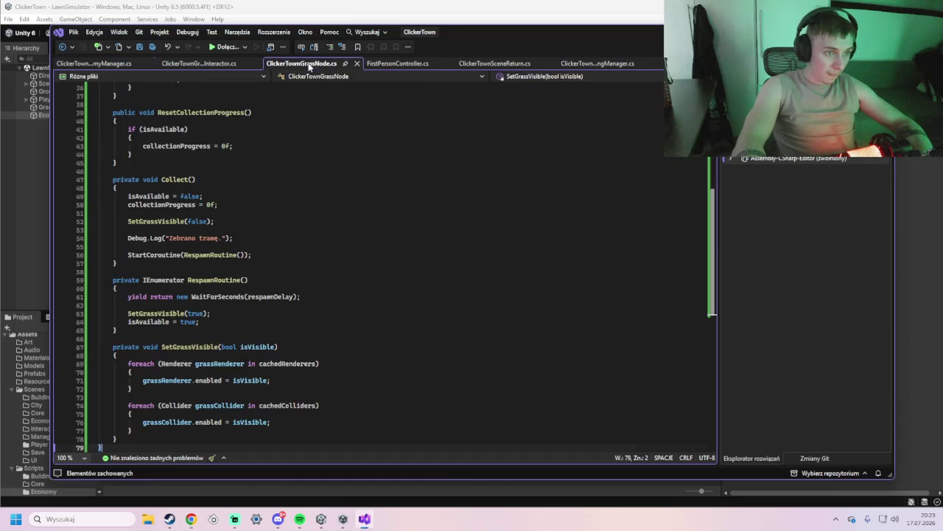
{"action": "scroll", "coordinate": [274, 318], "scroll_direction": "down", "scroll_amount": 6}
{"action": "mouse_move", "coordinate": [250, 271]}
{"action": "left_mouse_down"}
{"action": "mouse_move", "coordinate": [111, 204]}
{"action": "mouse_move", "coordinate": [106, 249]}
{"action": "mouse_move", "coordinate": [120, 136]}
{"action": "mouse_move", "coordinate": [100, 90]}
{"action": "left_mouse_up"}
{"action": "key", "text": "ctrl+v"}
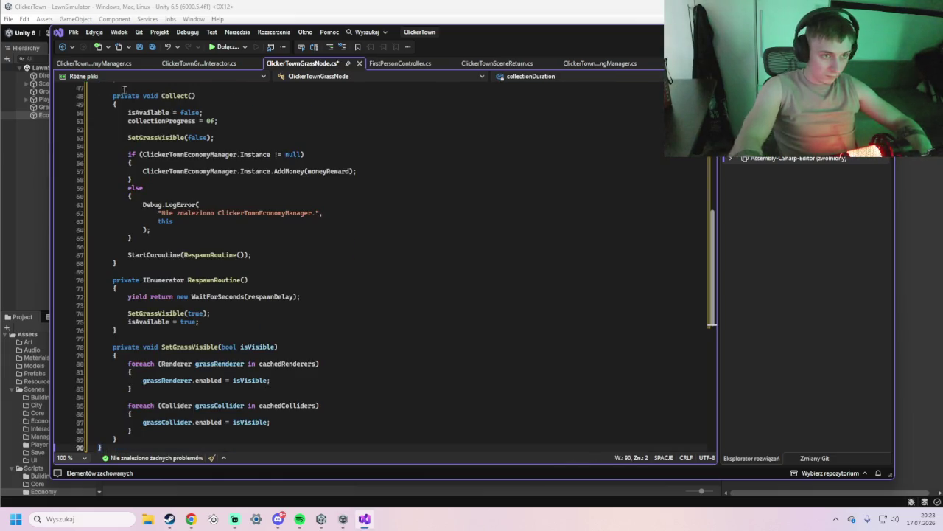
{"action": "key", "text": "ctrl+s"}
{"action": "key", "text": "alt+Tab"}
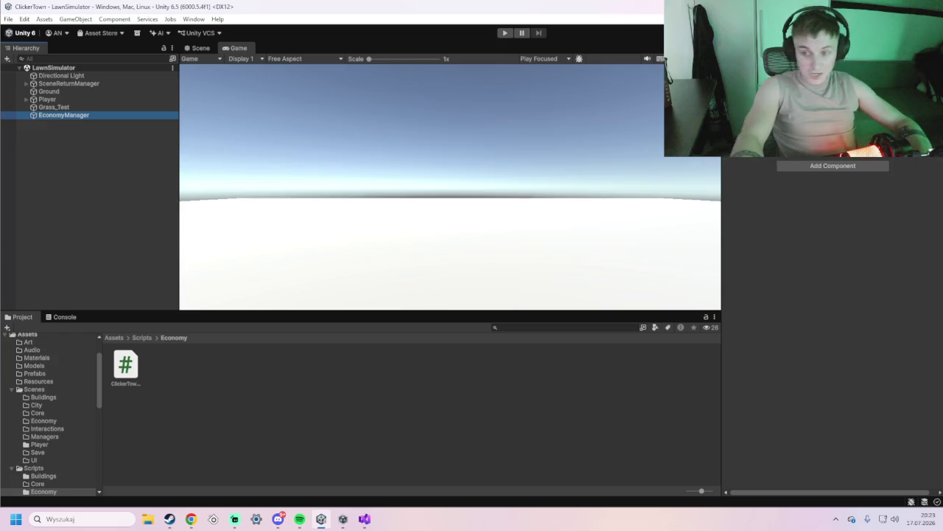
Create a ClickerTownMoneyUI MonoBehaviour script in the Assets/Scripts/UI folder
{"action": "scroll", "coordinate": [35, 359], "scroll_direction": "up", "scroll_amount": 2}
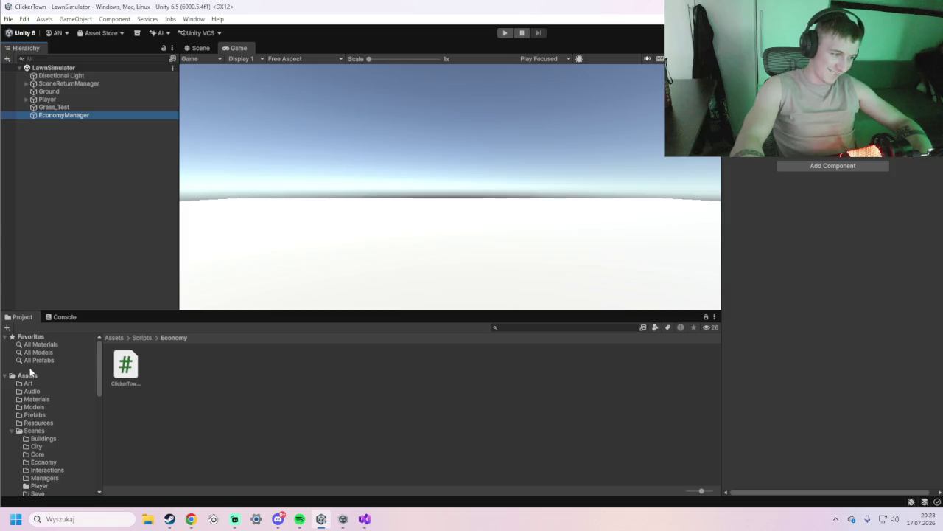
{"action": "left_click", "coordinate": [140, 338]}
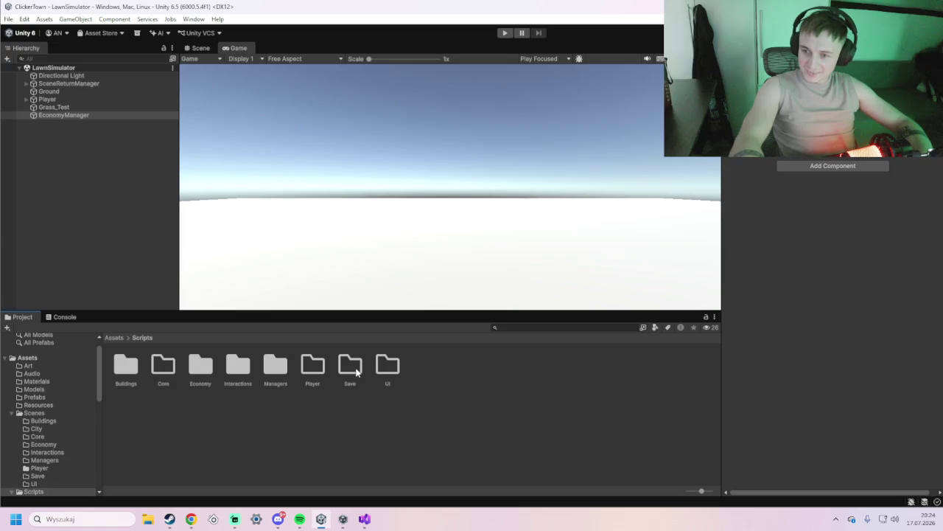
{"action": "double_click", "coordinate": [388, 367]}
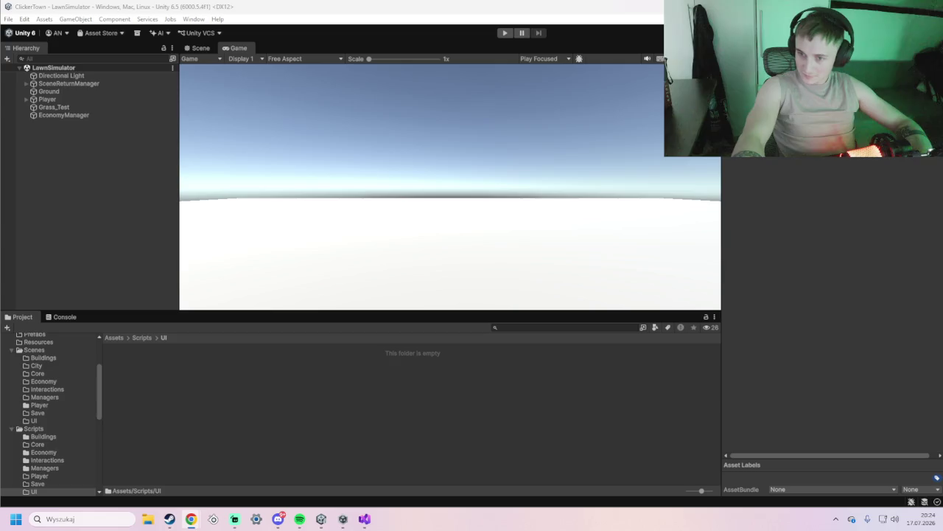
{"action": "right_click", "coordinate": [235, 393]}
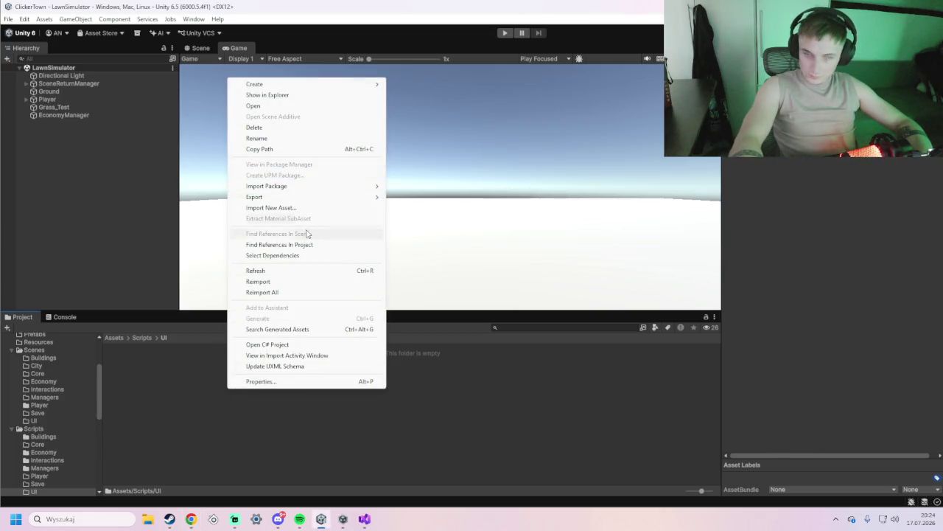
{"action": "mouse_move", "coordinate": [272, 85]}
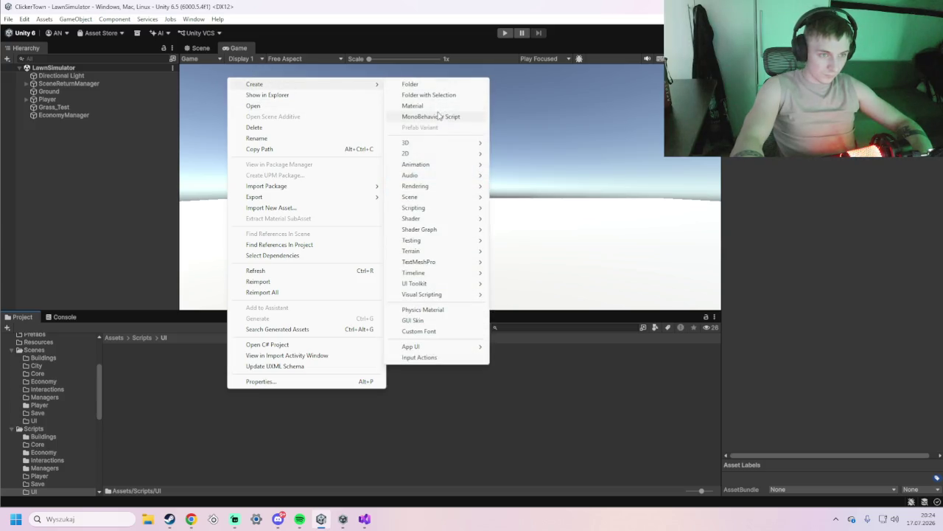
{"action": "left_click", "coordinate": [438, 117]}
{"action": "type", "text": "TownMoneyUI"}
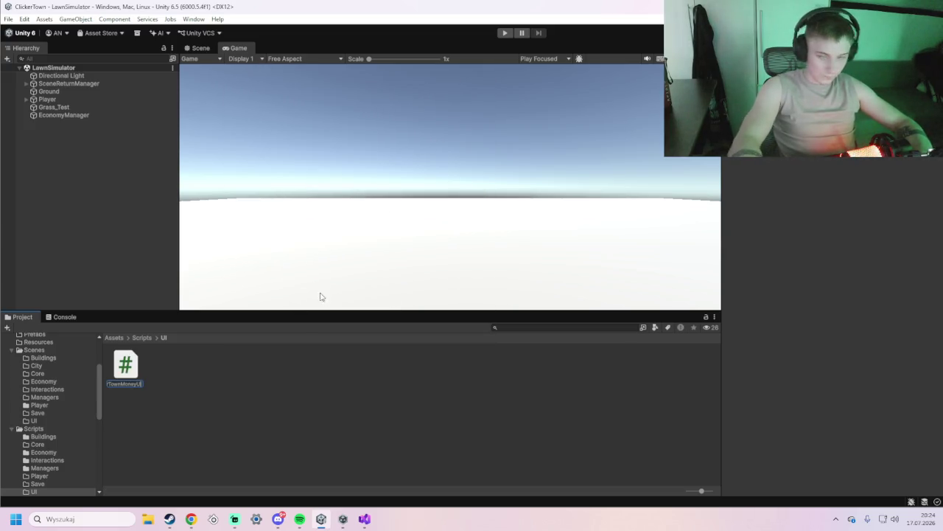
{"action": "key", "text": "Return"}
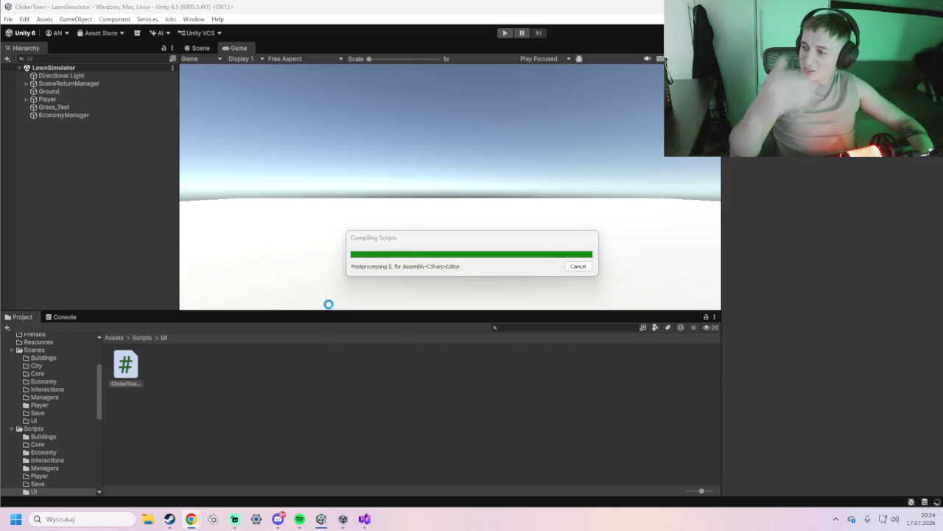
Replace the ClickerTownMoneyUI template with the 48-line money display code and save it
{"action": "double_click", "coordinate": [125, 365]}
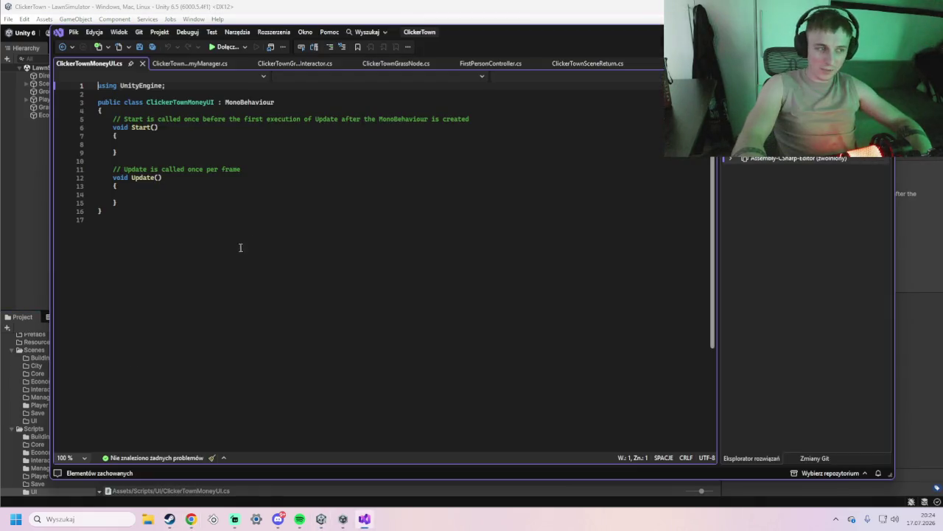
{"action": "mouse_move", "coordinate": [240, 248]}
{"action": "left_mouse_down"}
{"action": "mouse_move", "coordinate": [107, 116]}
{"action": "mouse_move", "coordinate": [102, 87]}
{"action": "left_mouse_up"}
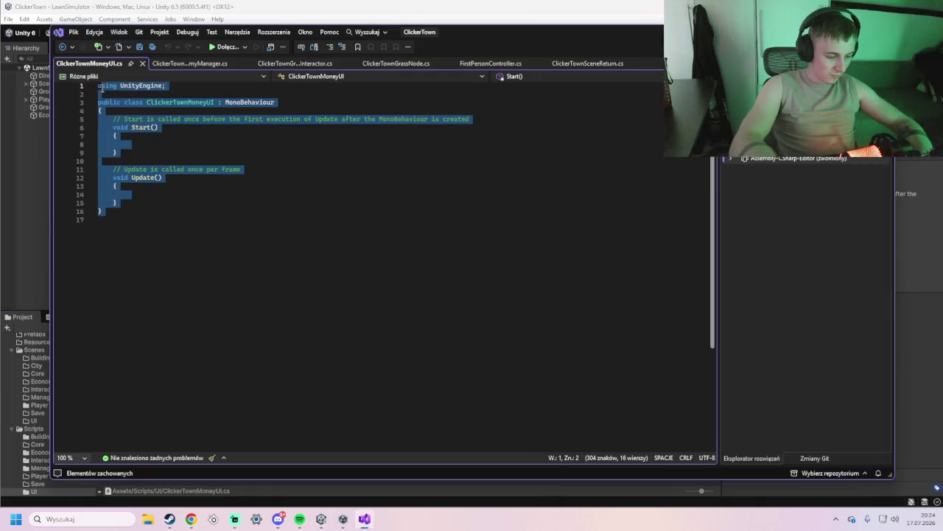
{"action": "key", "text": "BackSpace"}
{"action": "key", "text": "ctrl+v"}
{"action": "key", "text": "ctrl+s"}
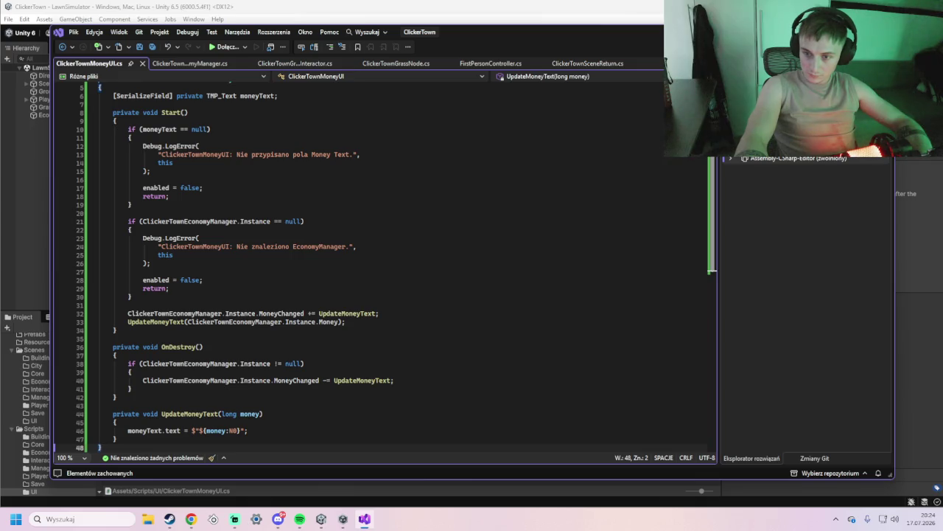
{"action": "left_click", "coordinate": [432, 3]}
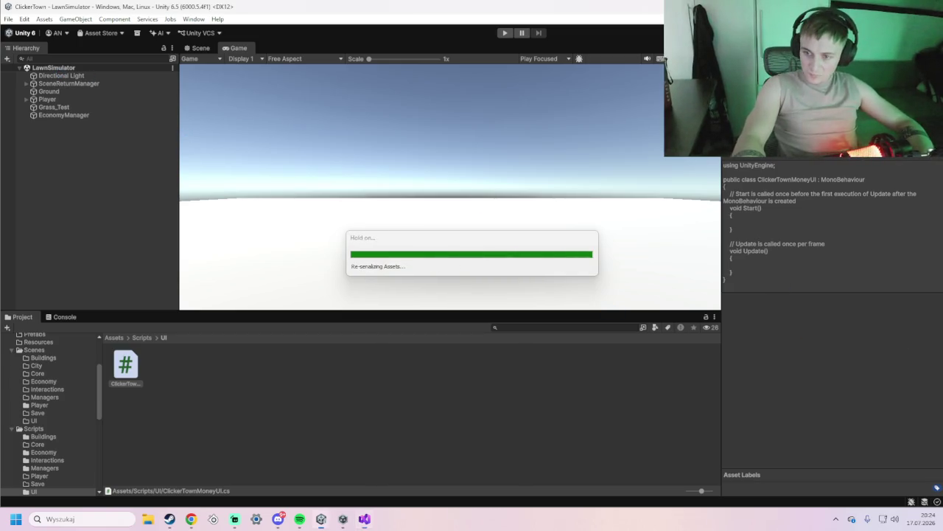
{"action": "left_click", "coordinate": [125, 365]}
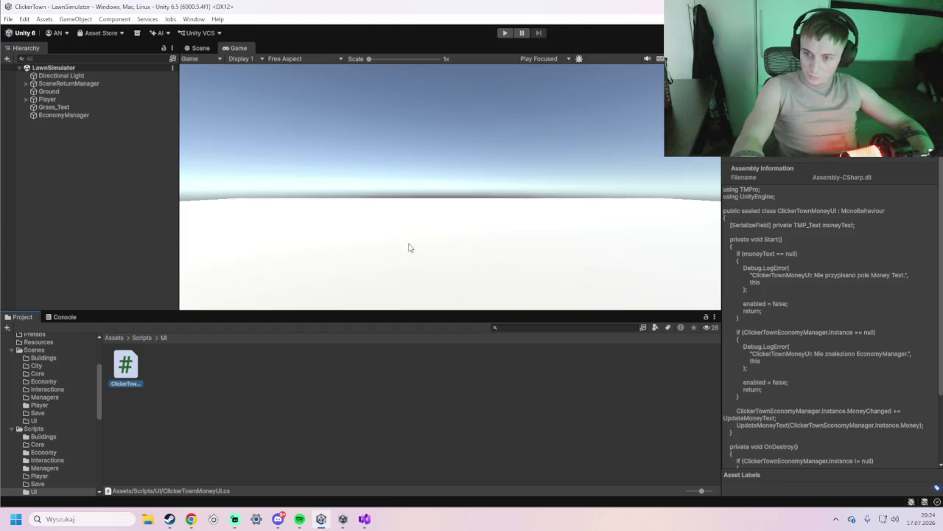
Add a Text - TextMeshPro object on a new Canvas from the Hierarchy's UI menu
{"action": "right_click", "coordinate": [76, 144]}
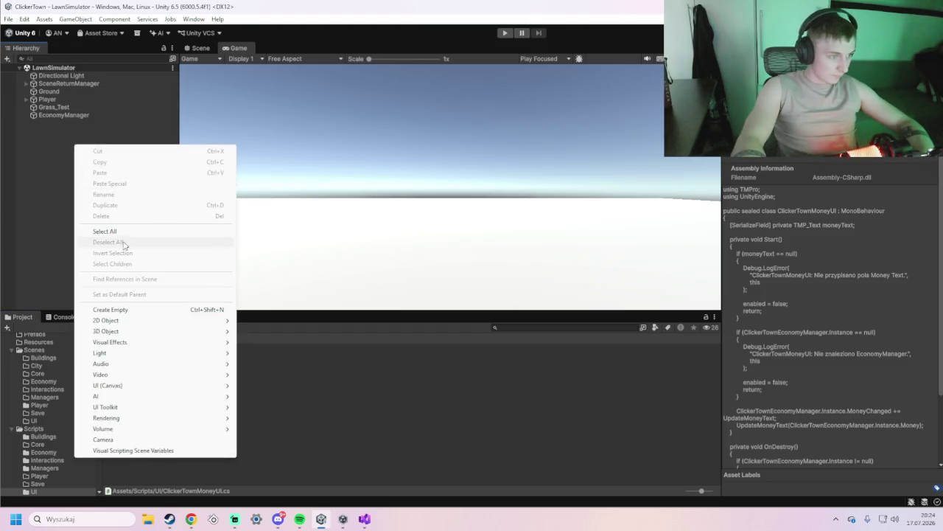
{"action": "mouse_move", "coordinate": [133, 413]}
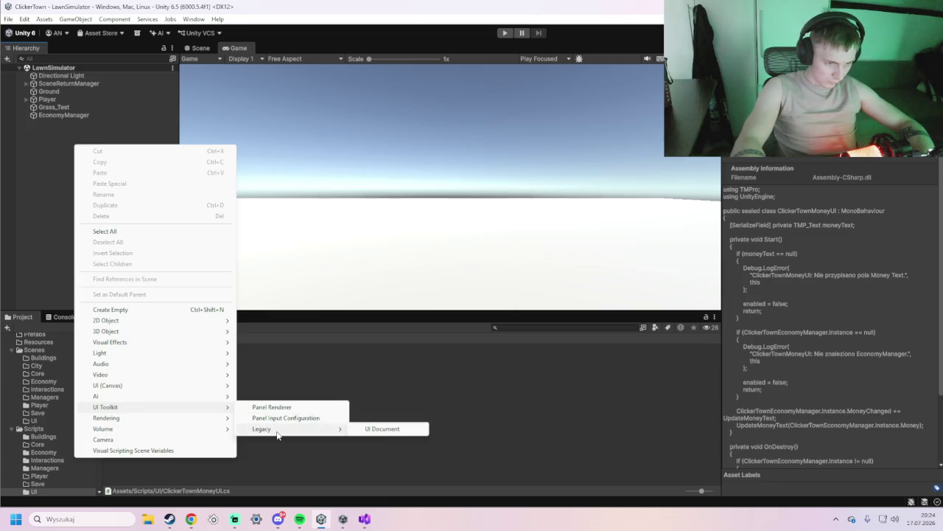
{"action": "mouse_move", "coordinate": [198, 420]}
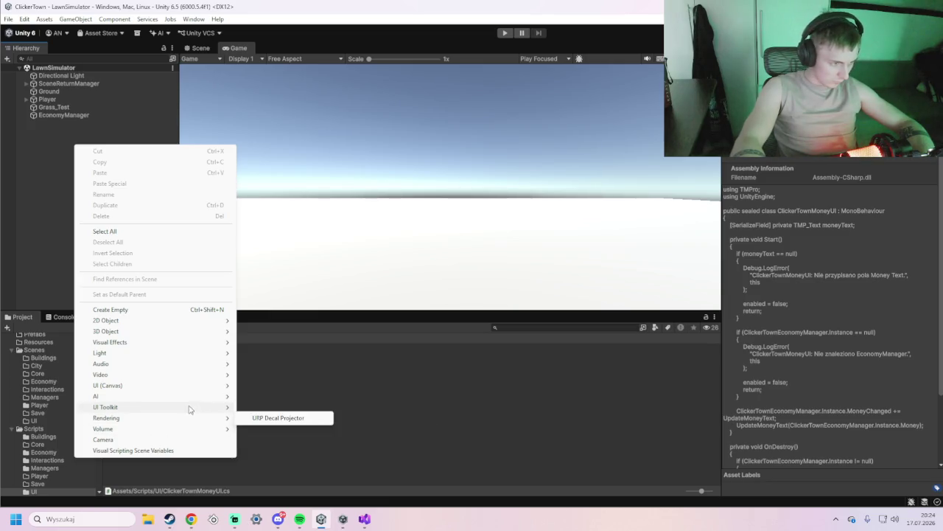
{"action": "left_click", "coordinate": [51, 138]}
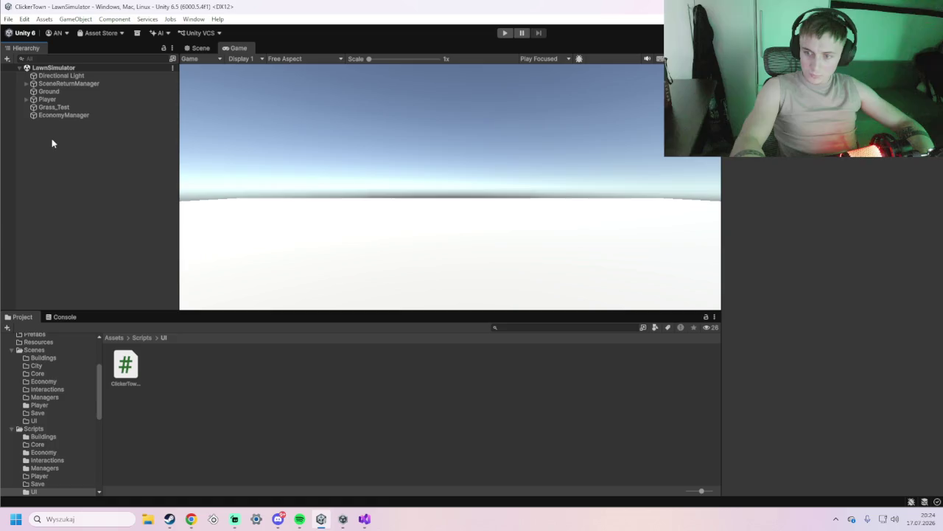
{"action": "right_click", "coordinate": [51, 138]}
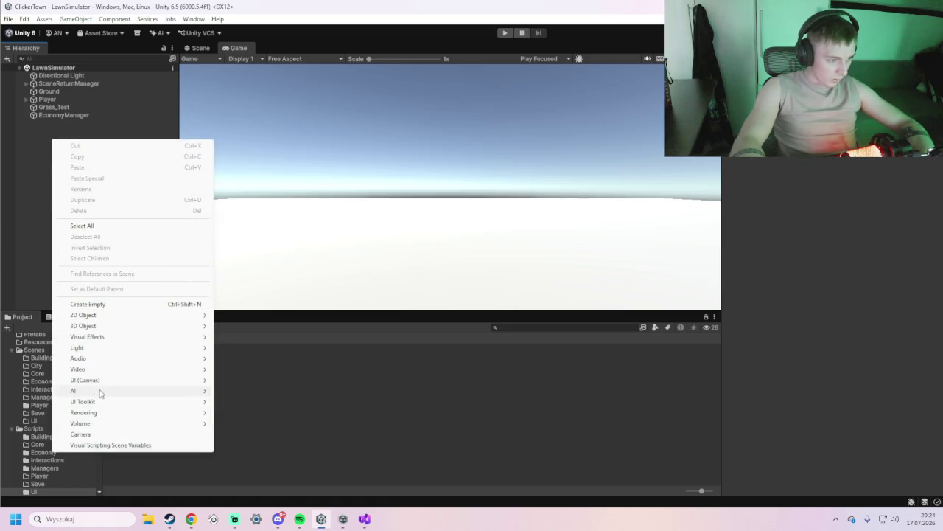
{"action": "mouse_move", "coordinate": [99, 403]}
{"action": "mouse_move", "coordinate": [104, 381]}
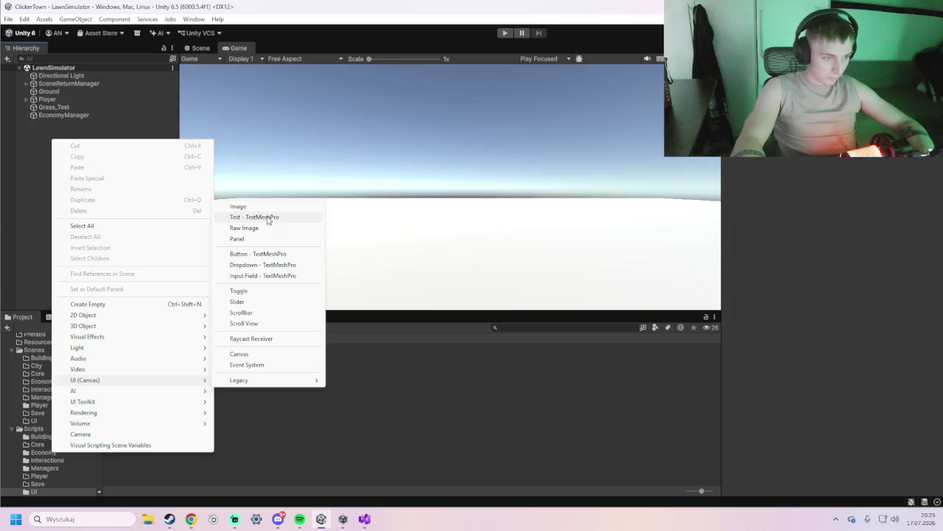
{"action": "left_click", "coordinate": [268, 217]}
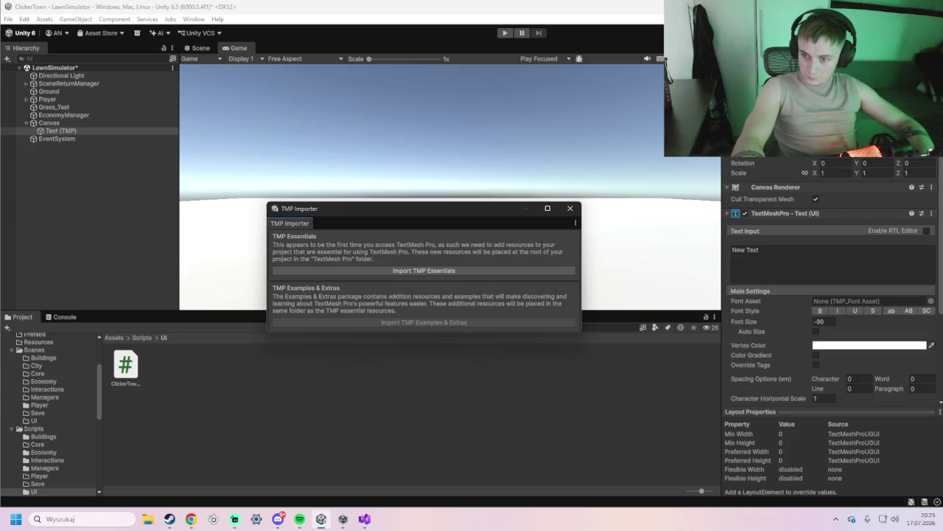
Import the TMP Essential Resources and close the TMP Importer
{"action": "left_click", "coordinate": [422, 271]}
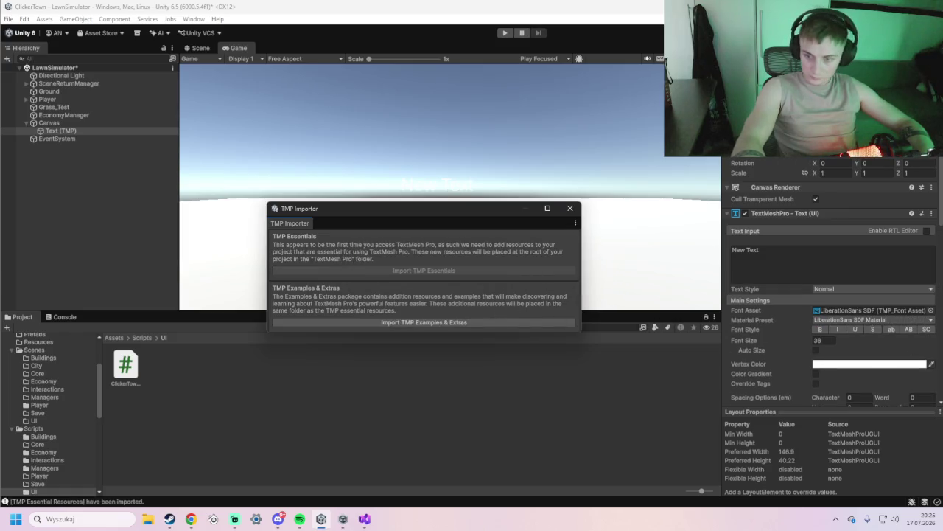
{"action": "left_click", "coordinate": [575, 211]}
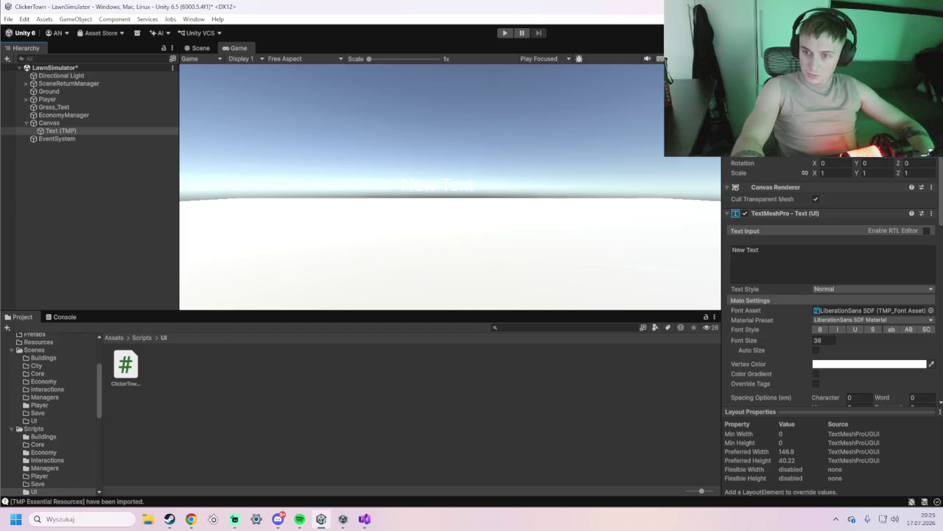
{"action": "left_click", "coordinate": [755, 250]}
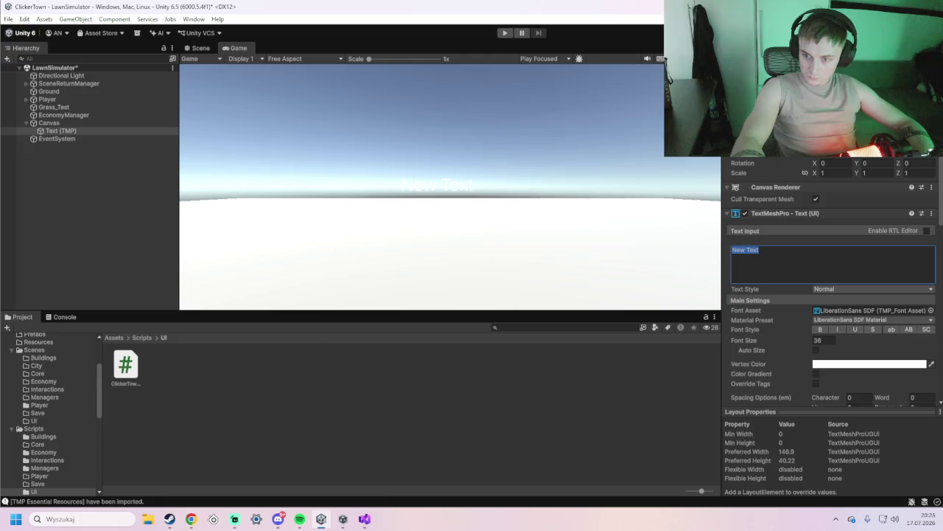
Change the TextMeshPro text from New Text to MoneyText
{"action": "left_click", "coordinate": [819, 275]}
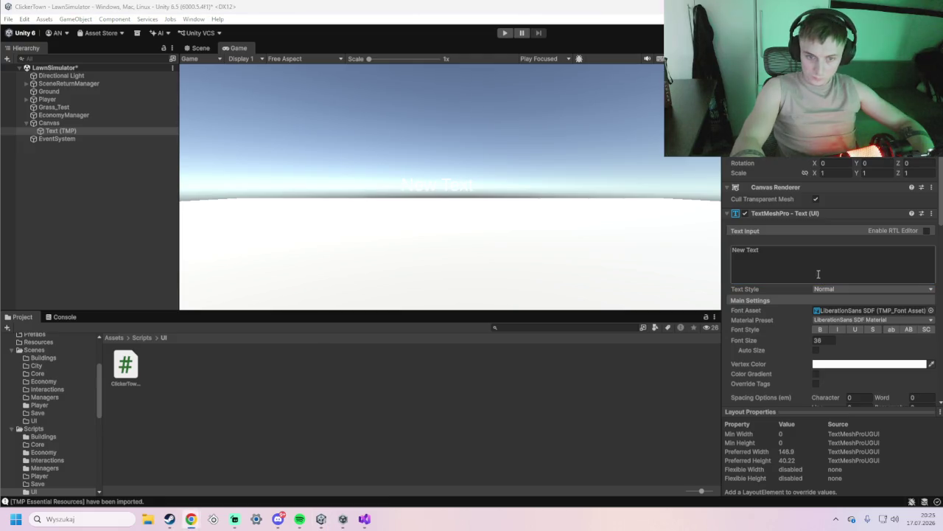
{"action": "type", "text": "MoneyText"}
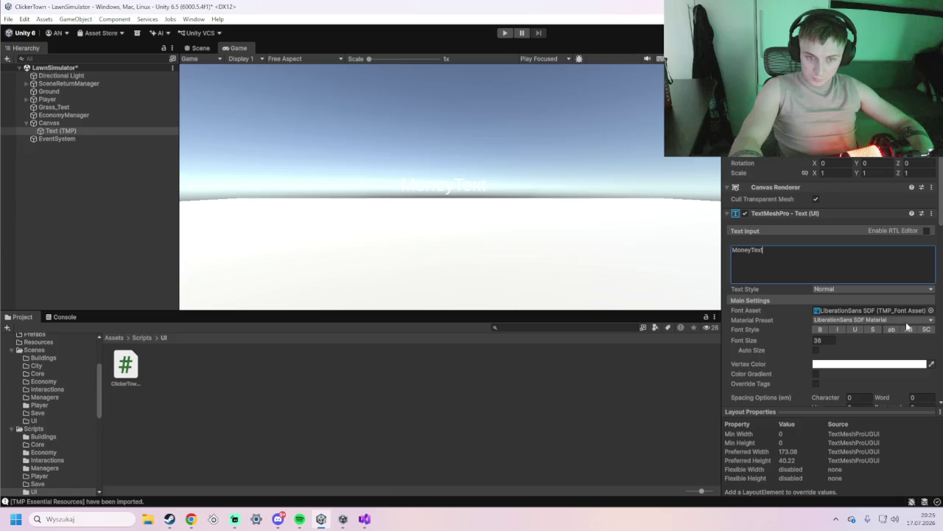
{"action": "left_click", "coordinate": [782, 215]}
{"action": "right_click", "coordinate": [782, 216]}
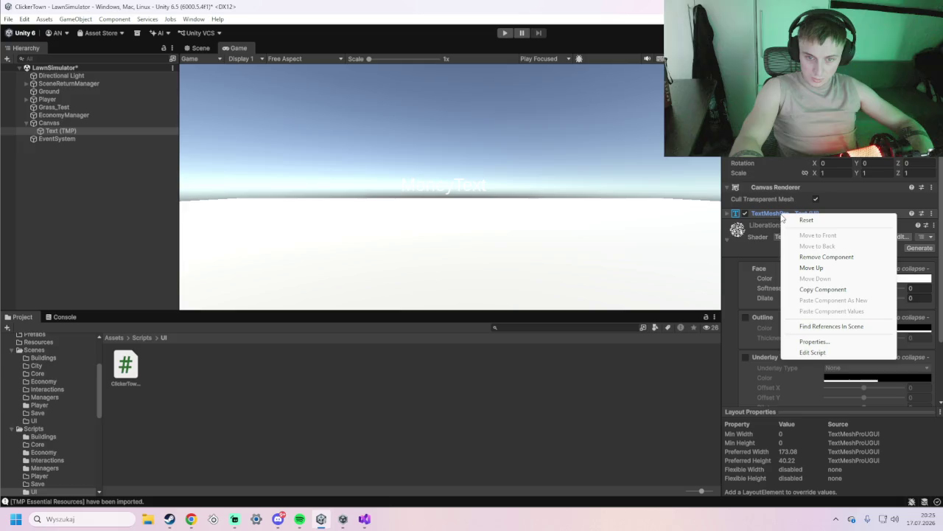
{"action": "left_click", "coordinate": [782, 214]}
{"action": "left_click", "coordinate": [781, 213]}
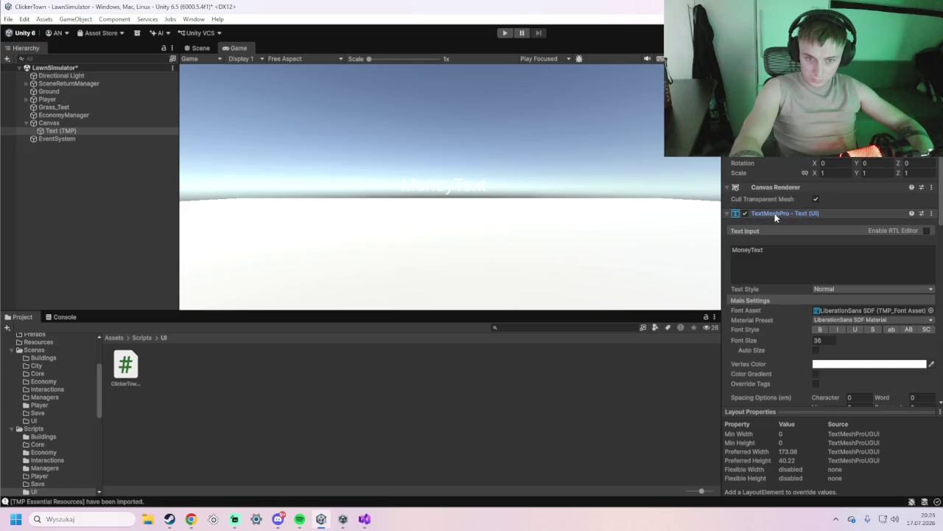
Inspect the TextMeshPro component's options, presets and right-to-left toggle, leaving settings unchanged
{"action": "left_click", "coordinate": [738, 215]}
{"action": "left_click", "coordinate": [734, 213]}
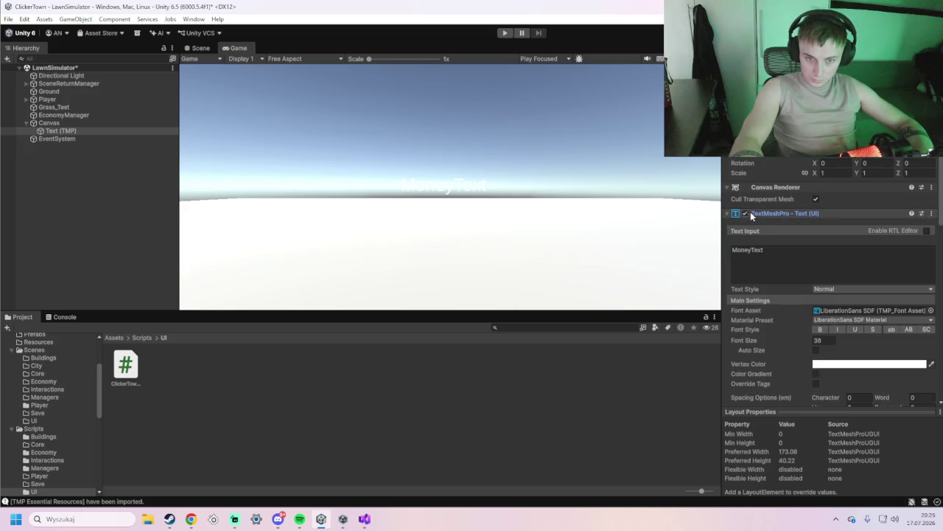
{"action": "left_click", "coordinate": [932, 214]}
{"action": "left_click", "coordinate": [922, 213]}
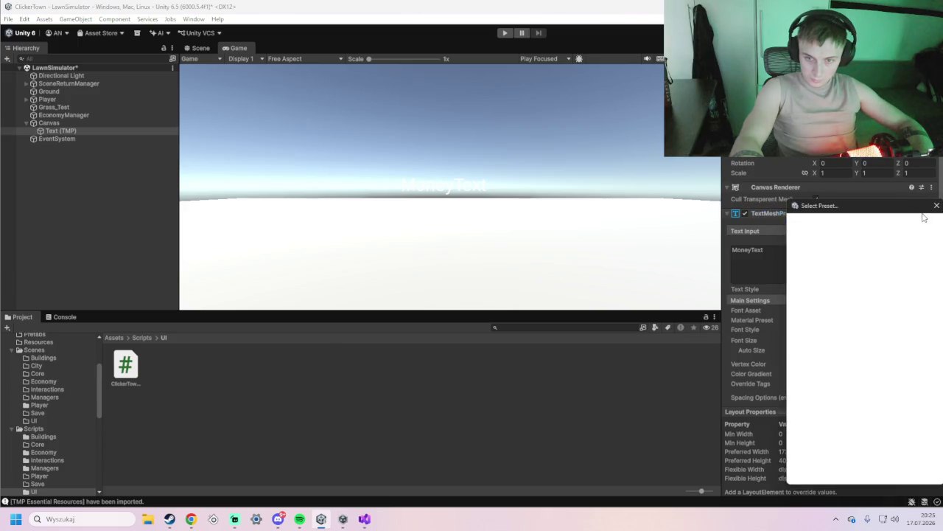
{"action": "left_click", "coordinate": [936, 207]}
{"action": "left_click", "coordinate": [932, 213]}
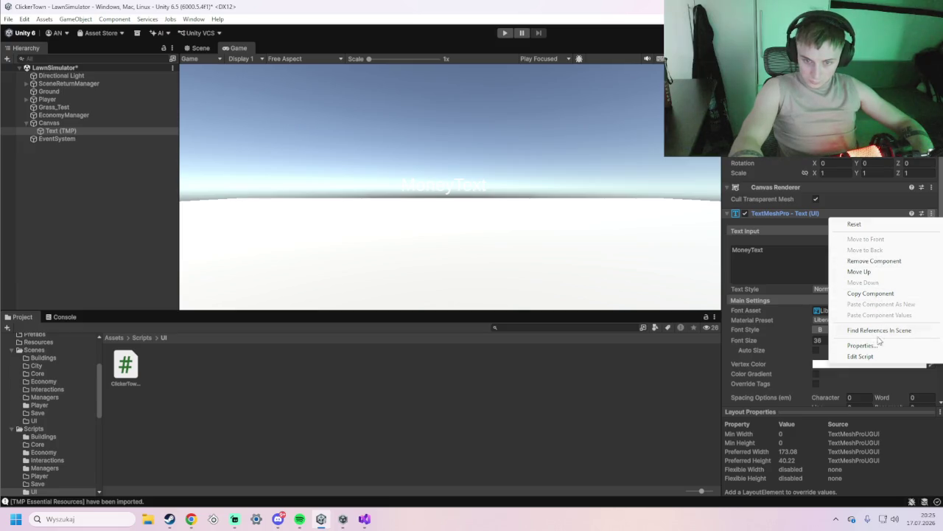
{"action": "left_click", "coordinate": [731, 214]}
{"action": "left_click", "coordinate": [731, 214]}
{"action": "left_click", "coordinate": [731, 214]}
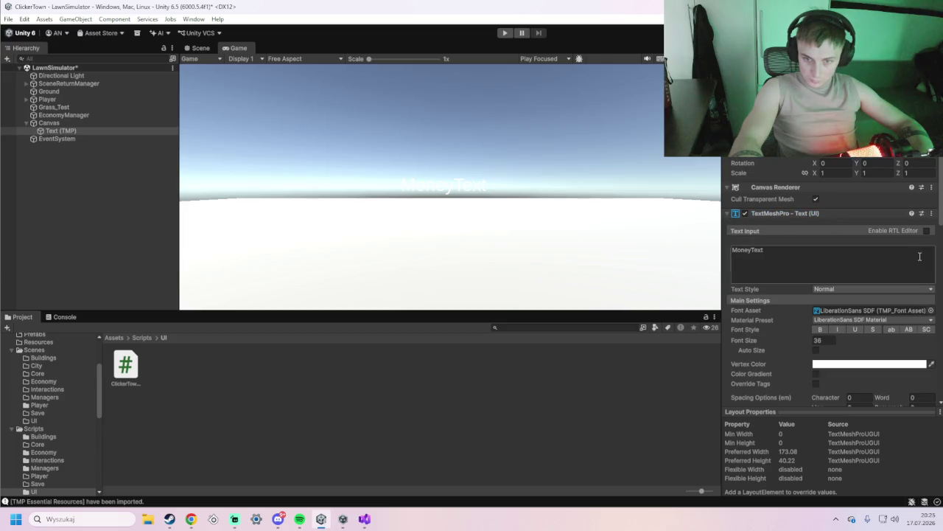
{"action": "left_click", "coordinate": [926, 230]}
{"action": "left_click", "coordinate": [927, 231]}
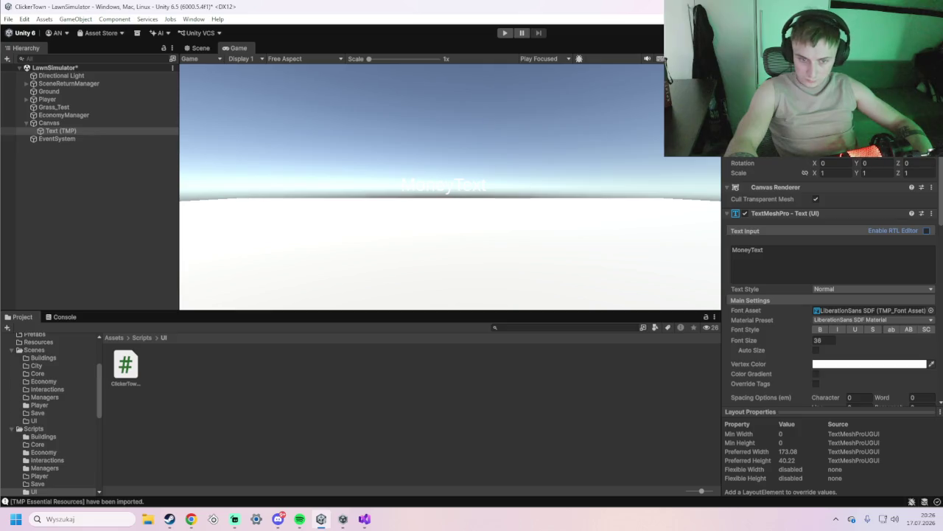
Open the TextMeshPro component's source code, then return to Unity
{"action": "right_click", "coordinate": [764, 212]}
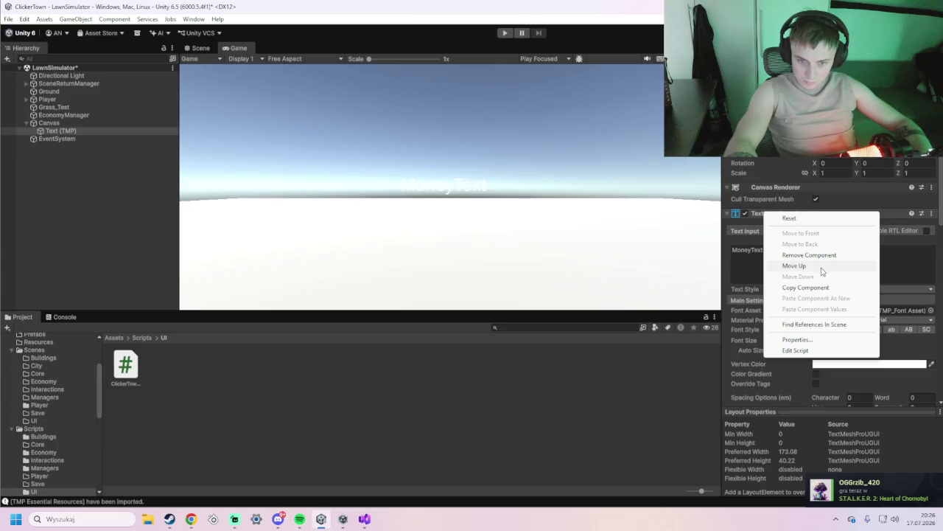
{"action": "left_click", "coordinate": [808, 350]}
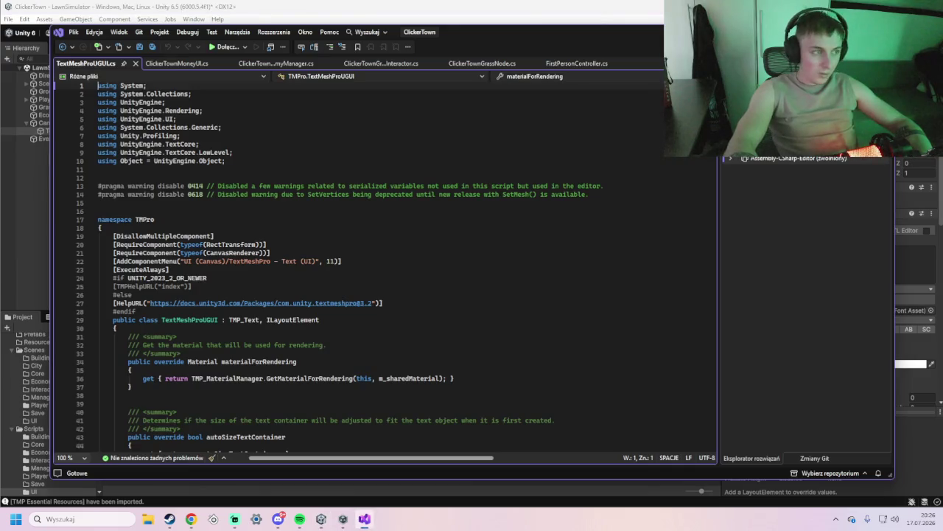
{"action": "key", "text": "alt+Tab"}
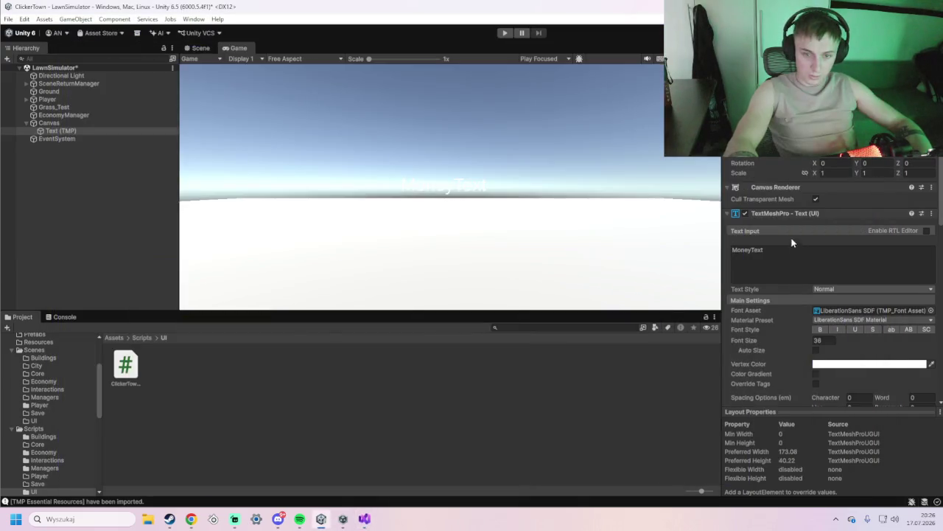
Rename the Text (TMP) object to MoneyText
{"action": "right_click", "coordinate": [76, 127]}
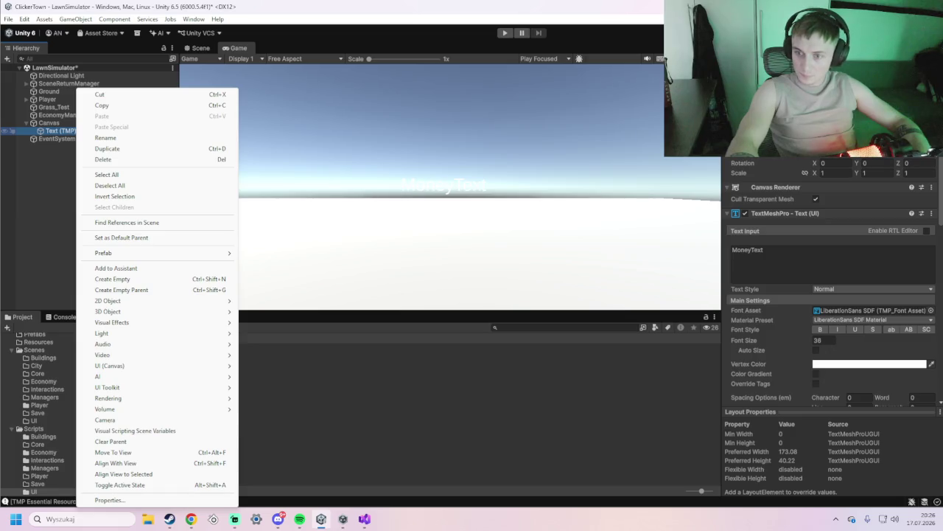
{"action": "key", "text": "Escape"}
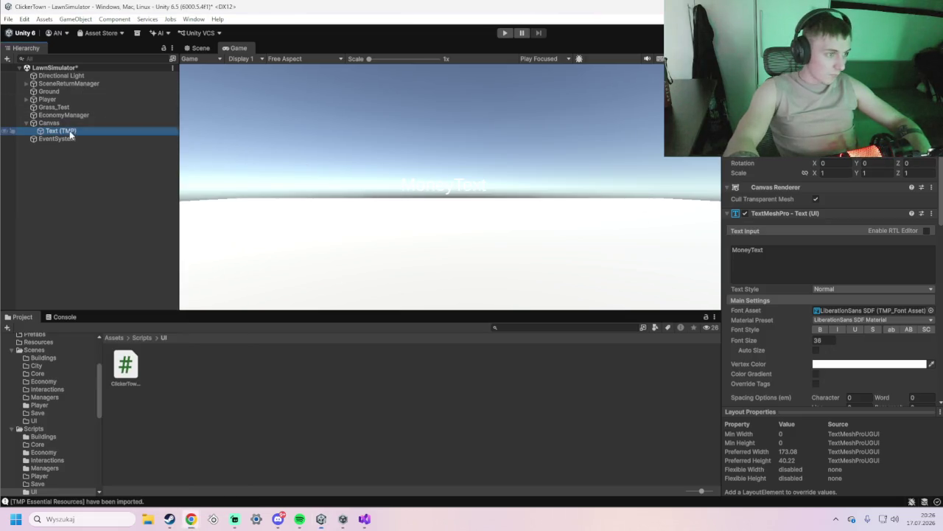
{"action": "right_click", "coordinate": [69, 130]}
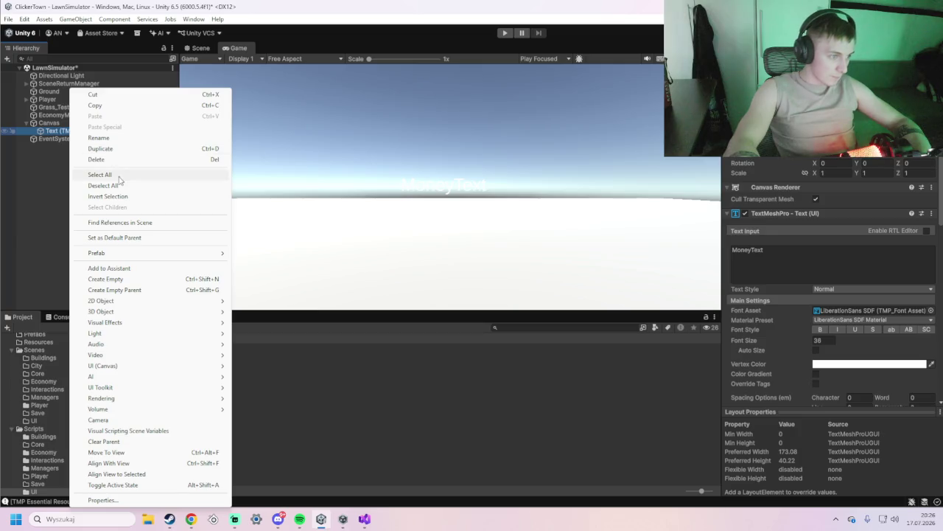
{"action": "left_click", "coordinate": [103, 139]}
{"action": "type", "text": "MoneyText"}
{"action": "key", "text": "Return"}
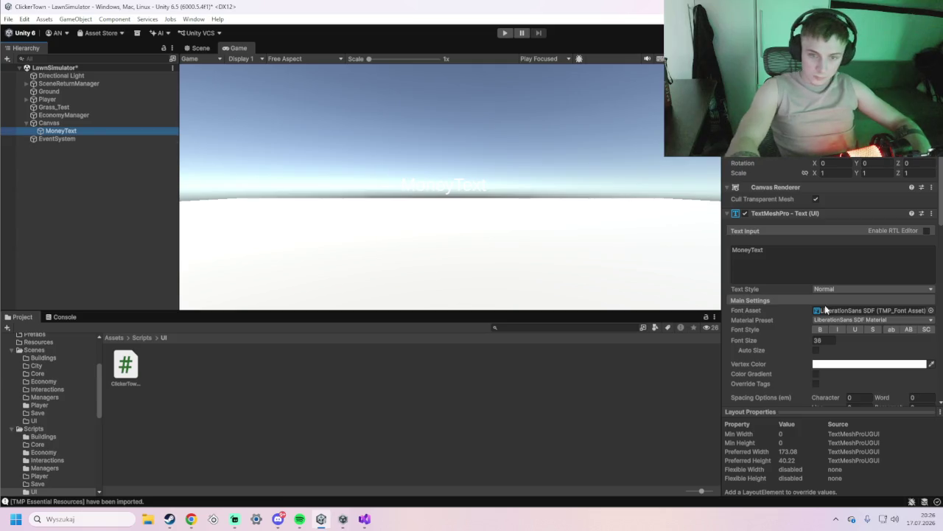
Change the MoneyText content to $0
{"action": "left_click", "coordinate": [820, 265]}
{"action": "type", "text": "$0"}
{"action": "key", "text": "Return"}
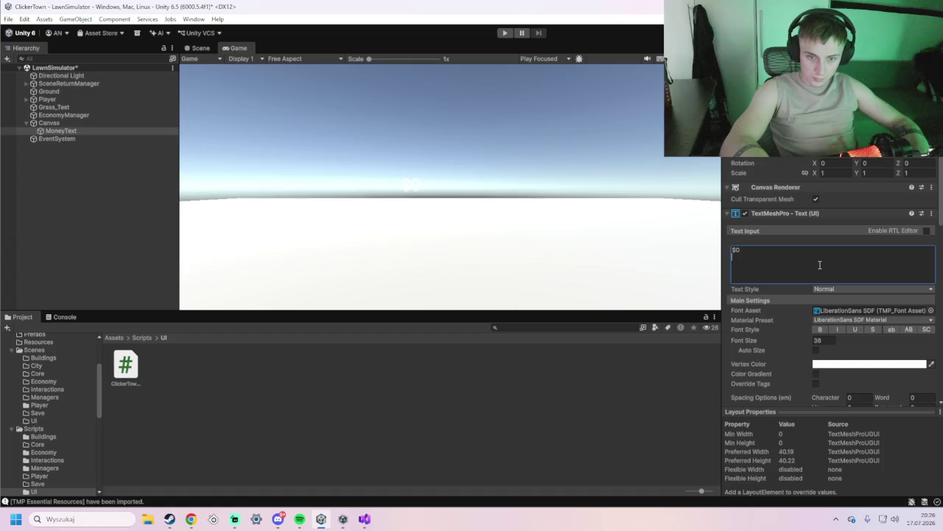
{"action": "key", "text": "BackSpace"}
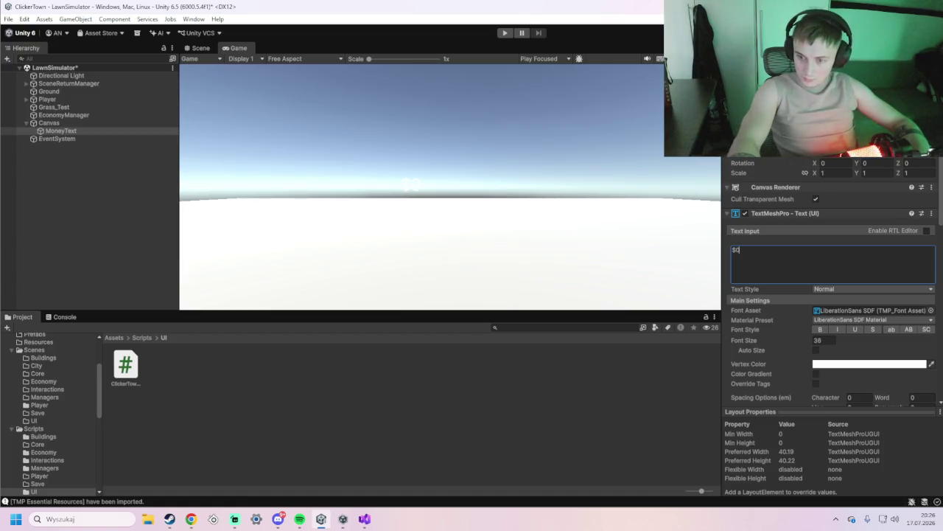
{"action": "left_click", "coordinate": [49, 122]}
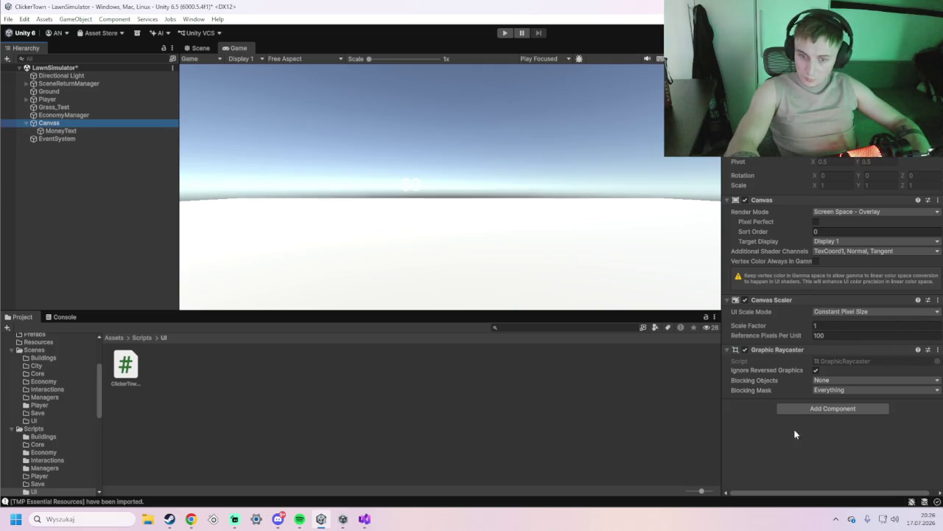
Add Clicker Town Money UI to Canvas and assign MoneyText to its Money Text field
{"action": "left_click", "coordinate": [833, 407]}
{"action": "type", "text": "cl"}
{"action": "left_click", "coordinate": [829, 428]}
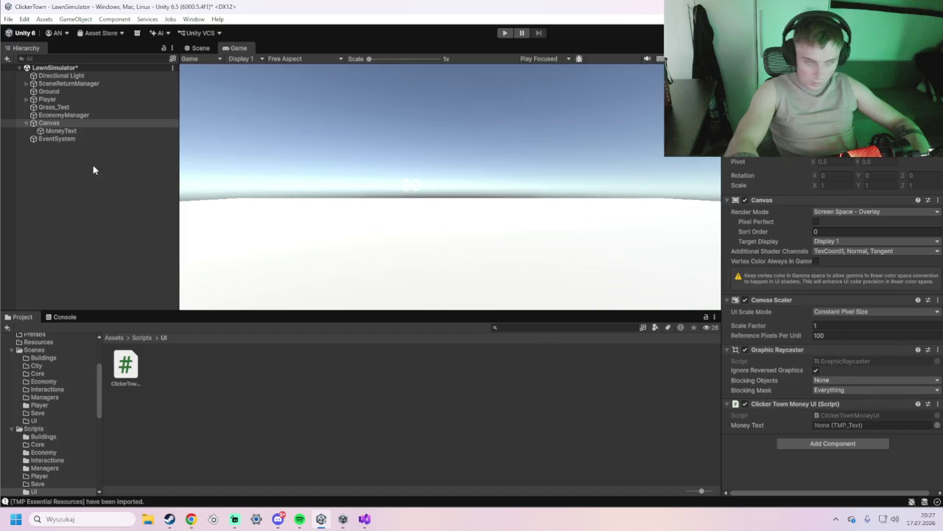
{"action": "mouse_move", "coordinate": [74, 130]}
{"action": "left_mouse_down"}
{"action": "mouse_move", "coordinate": [229, 170]}
{"action": "mouse_move", "coordinate": [844, 427]}
{"action": "left_mouse_up"}
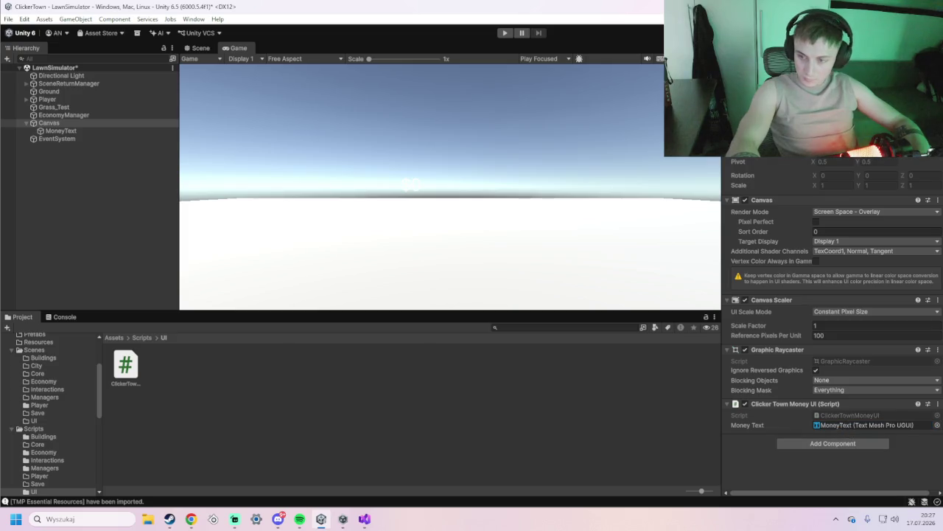
{"action": "left_click", "coordinate": [78, 205]}
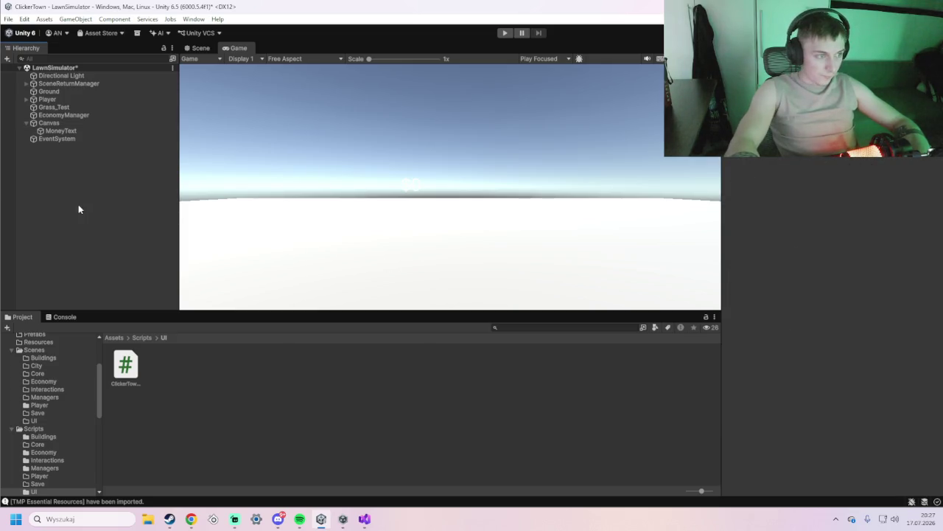
Save the LawnSimulator scene and play-test it until the money label shows $2
{"action": "key", "text": "ctrl+s"}
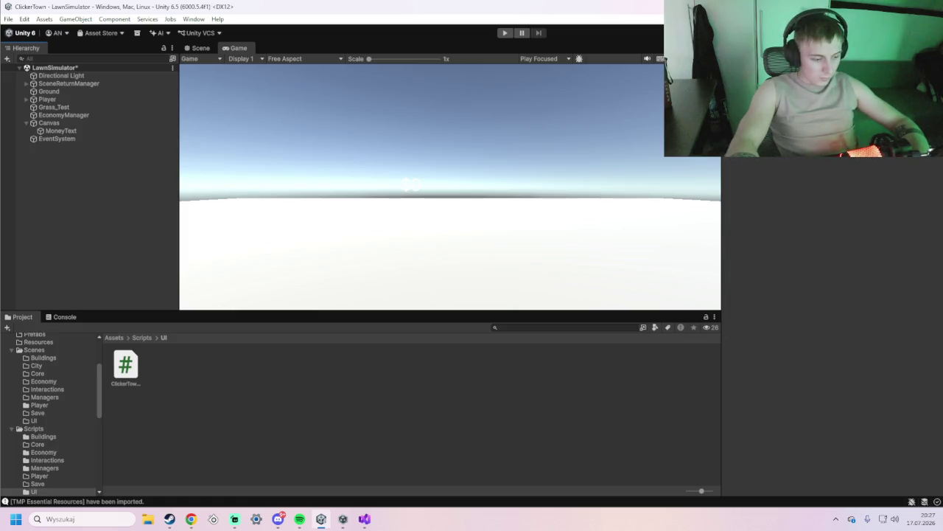
{"action": "left_click", "coordinate": [505, 32]}
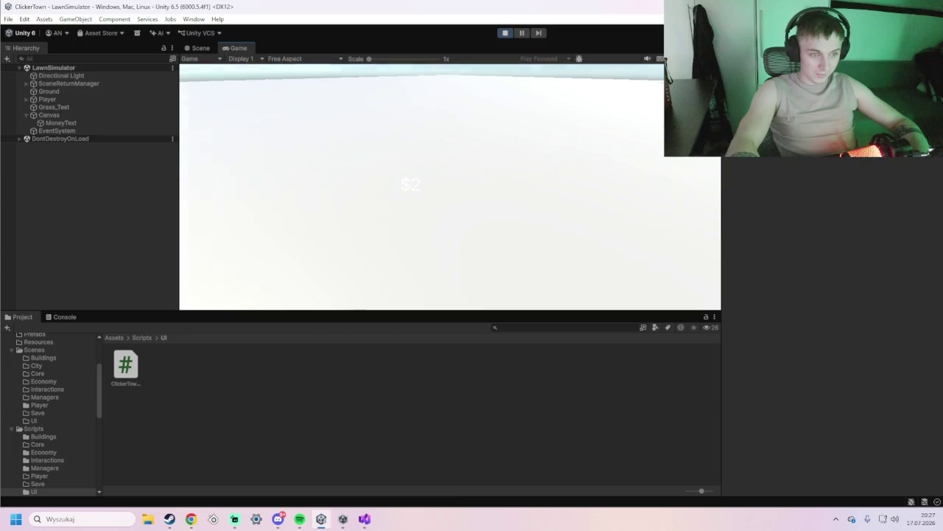
{"action": "key", "text": "ctrl+p"}
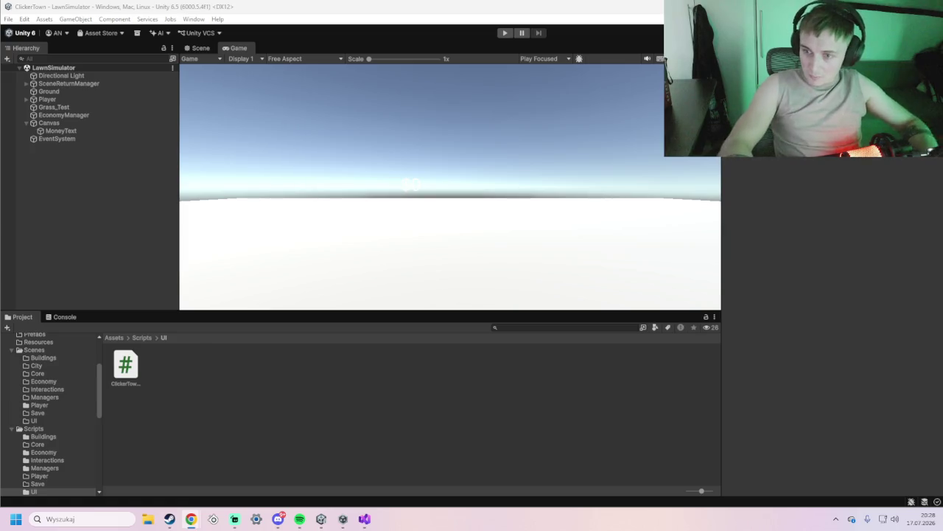
Select MoneyText under the Canvas and leave its Rect Transform Rotation X at 0
{"action": "left_click", "coordinate": [102, 123]}
{"action": "left_click", "coordinate": [102, 131]}
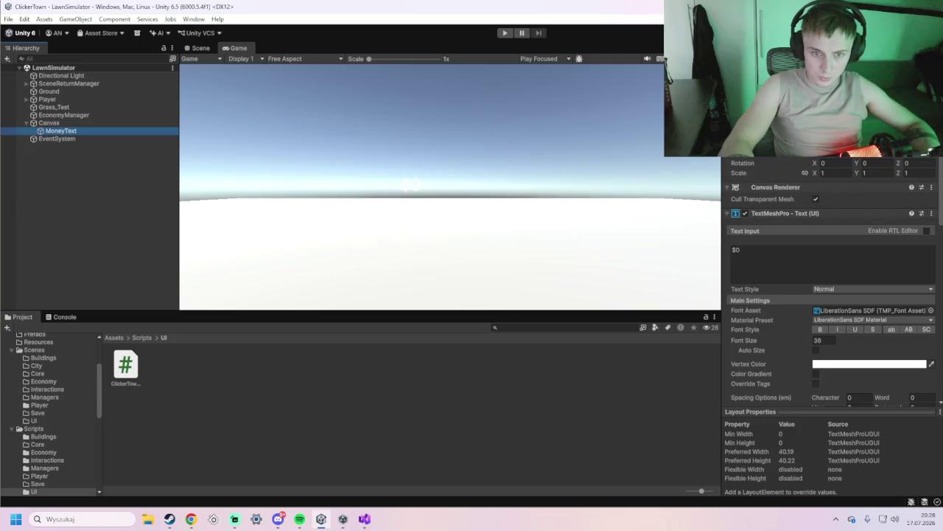
{"action": "scroll", "coordinate": [829, 316], "scroll_direction": "up", "scroll_amount": 1}
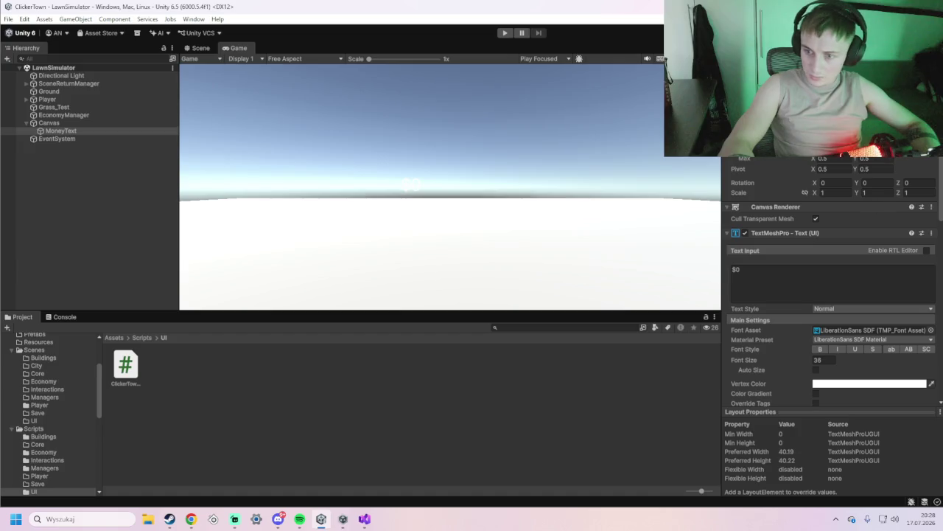
{"action": "left_click", "coordinate": [825, 183]}
{"action": "key", "text": "Return"}
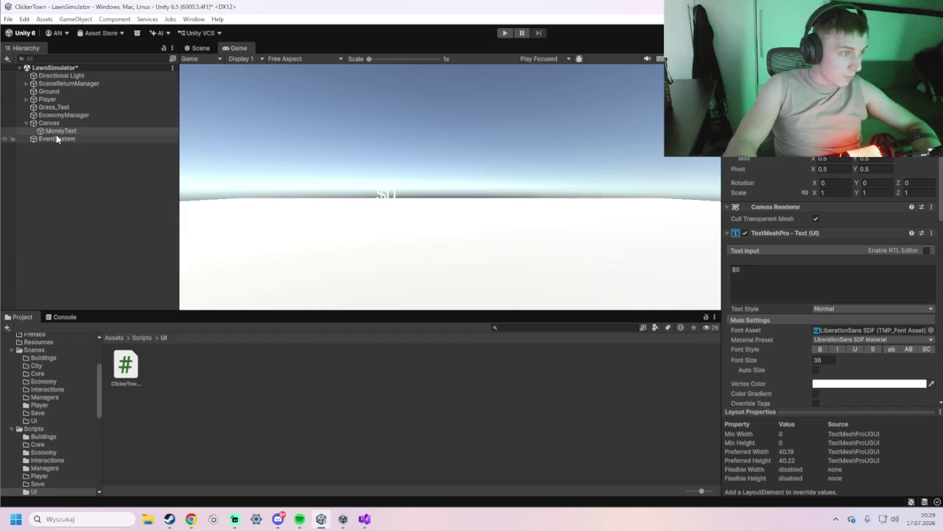
Check MoneyText's Text Wrapping Mode in the TextMeshPro Inspector and keep it on Normal
{"action": "scroll", "coordinate": [827, 251], "scroll_direction": "down", "scroll_amount": 2}
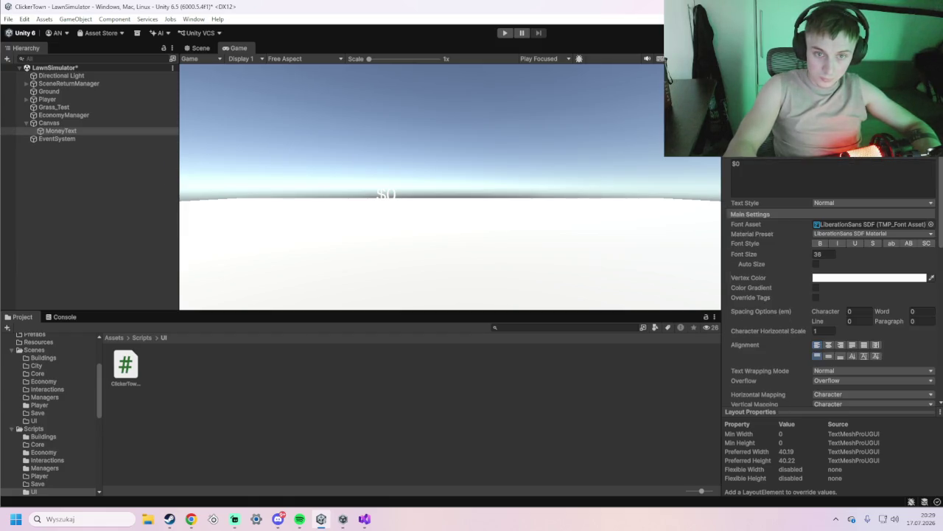
{"action": "scroll", "coordinate": [827, 251], "scroll_direction": "down", "scroll_amount": 3}
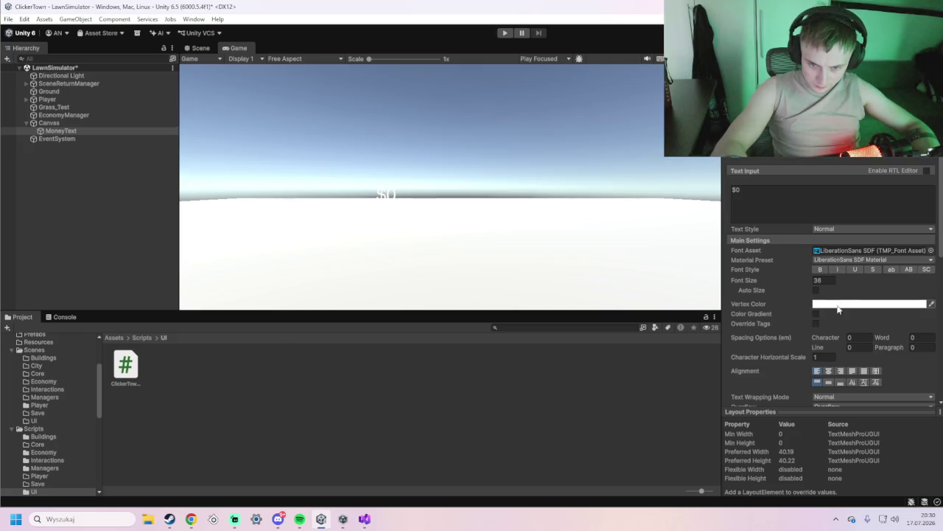
{"action": "scroll", "coordinate": [838, 331], "scroll_direction": "down", "scroll_amount": 2}
{"action": "scroll", "coordinate": [848, 343], "scroll_direction": "down", "scroll_amount": 2}
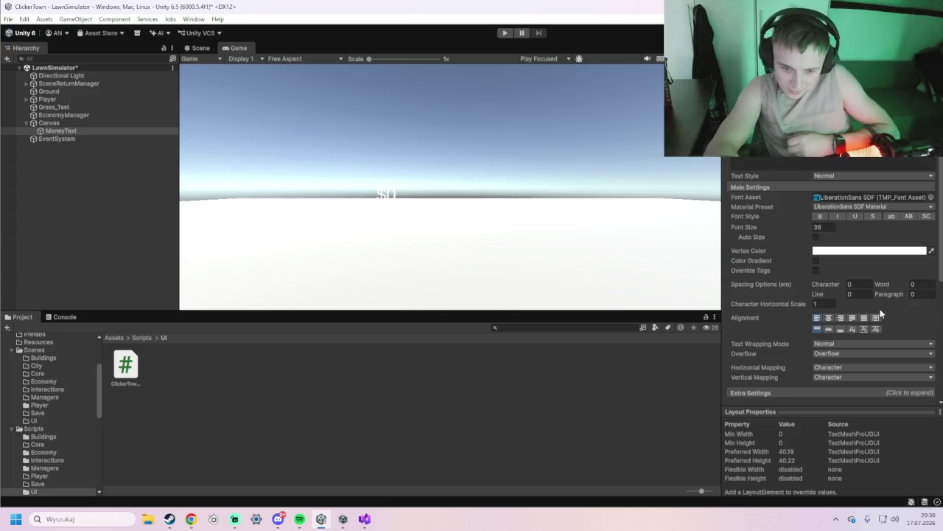
{"action": "left_click", "coordinate": [838, 344]}
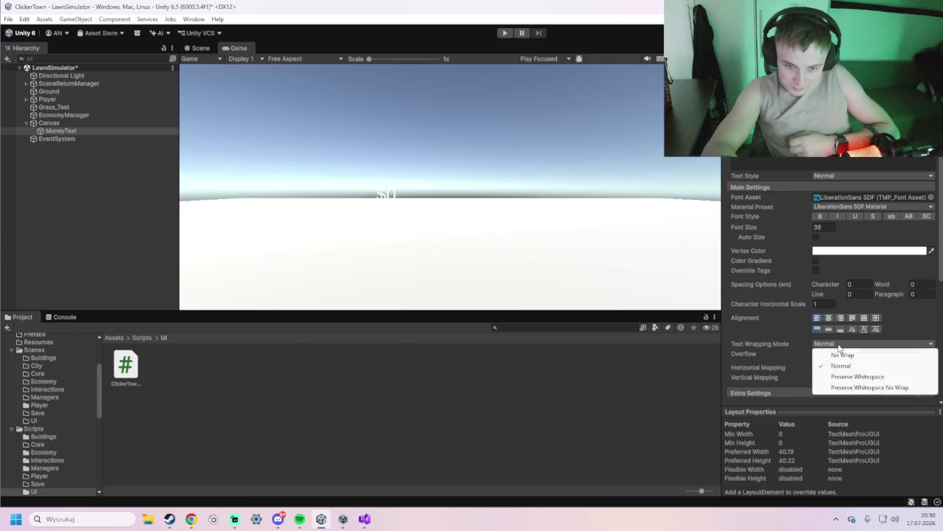
{"action": "left_click", "coordinate": [840, 233]}
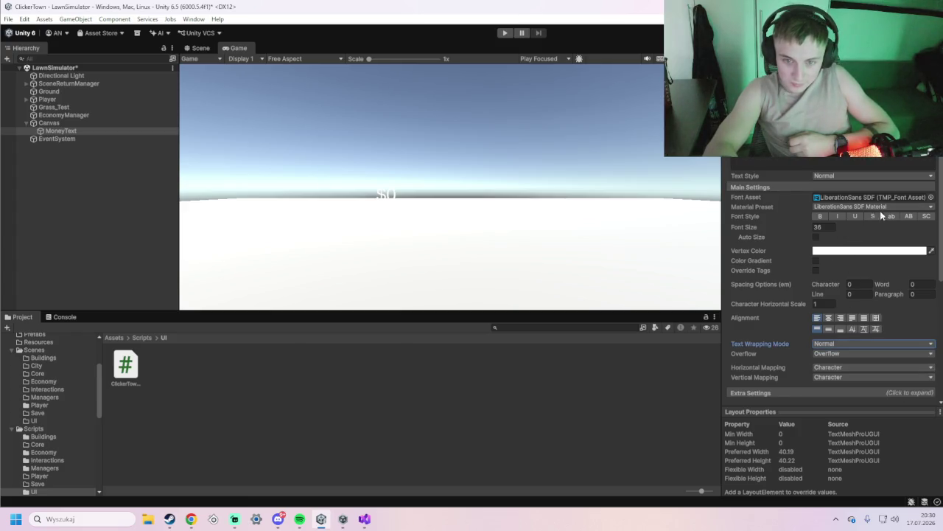
Try centre and left alignment on the $0 text, then settle on right alignment
{"action": "left_click", "coordinate": [877, 318]}
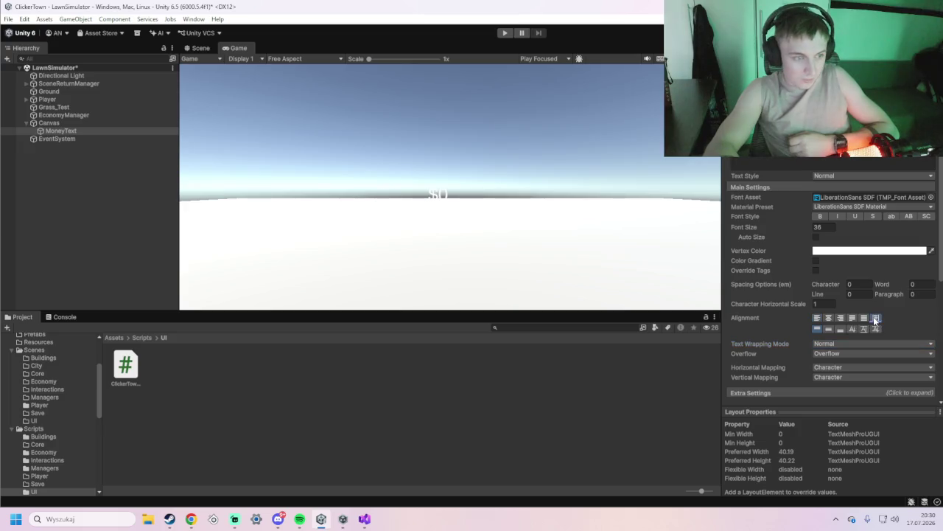
{"action": "left_click", "coordinate": [817, 318]}
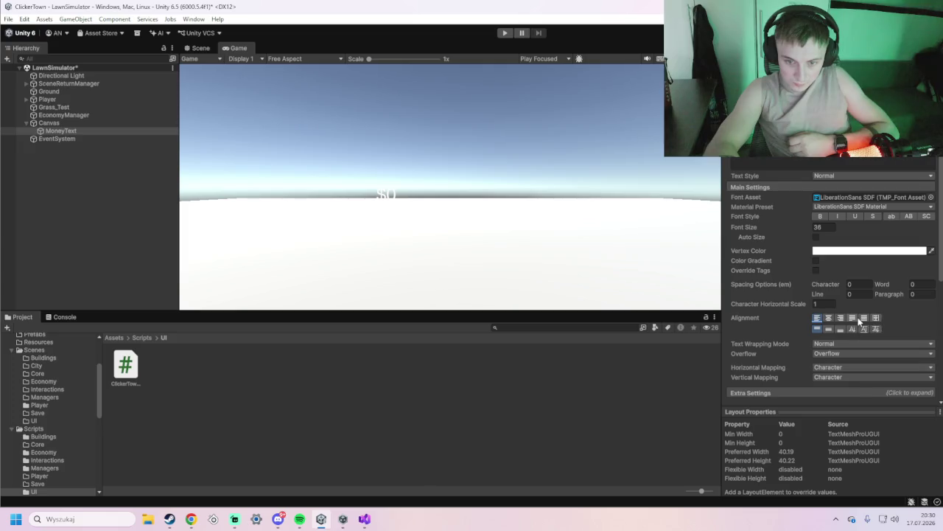
{"action": "left_click", "coordinate": [841, 317]}
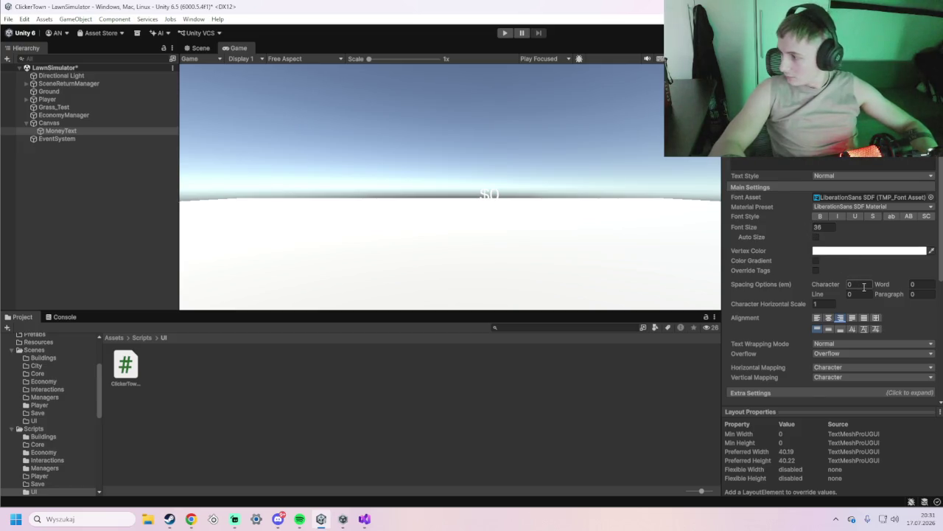
{"action": "scroll", "coordinate": [843, 276], "scroll_direction": "up", "scroll_amount": 2}
{"action": "scroll", "coordinate": [842, 276], "scroll_direction": "up", "scroll_amount": 5}
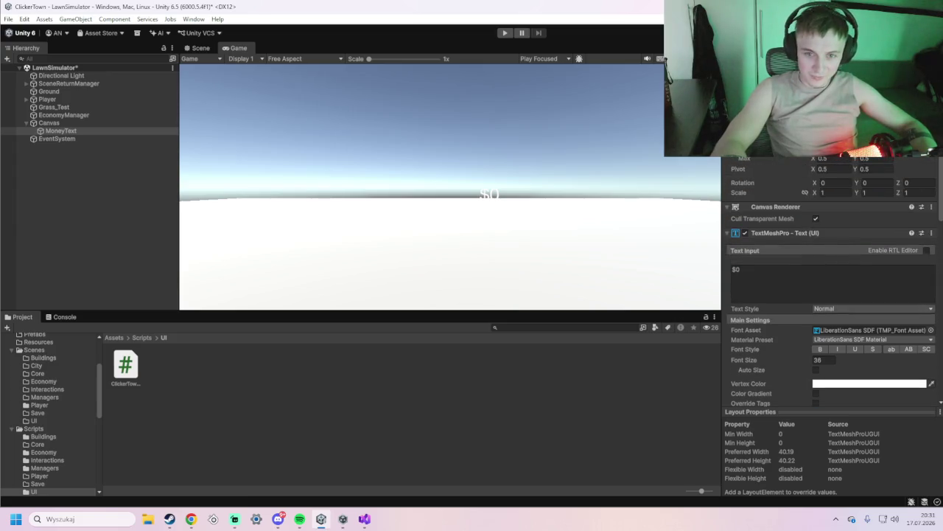